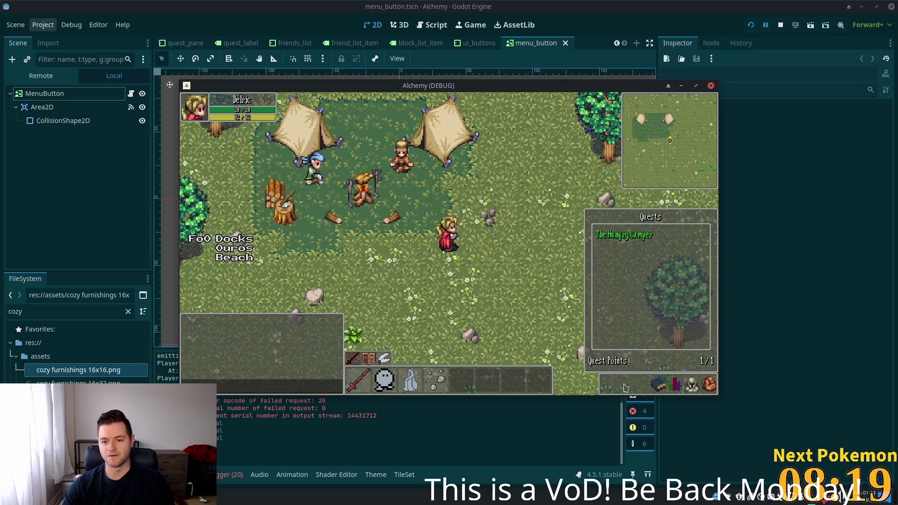
Step: Cycle through the game's side panels, close the Quests panel, and exit the Alchemy debug game
left_click(708, 385)
left_click(703, 392)
left_click(703, 392)
left_click(659, 384)
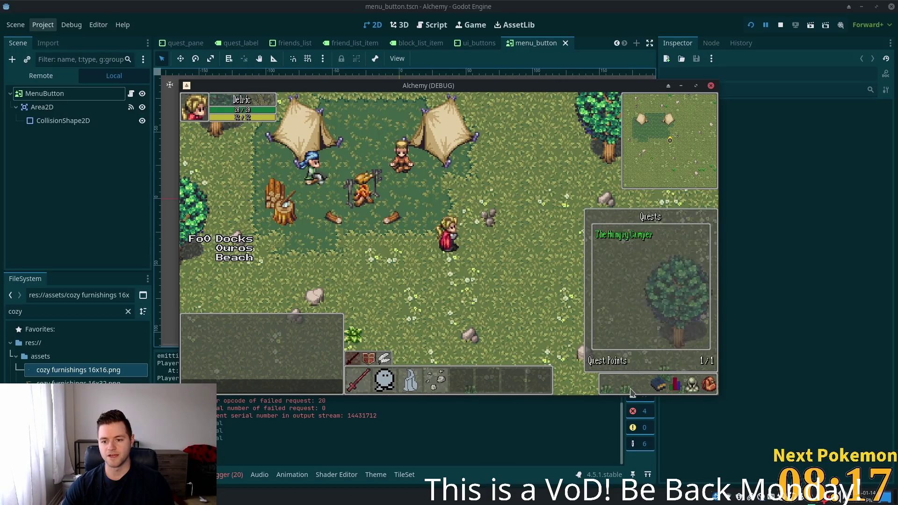
left_click(691, 384)
left_click(659, 384)
left_click(708, 215)
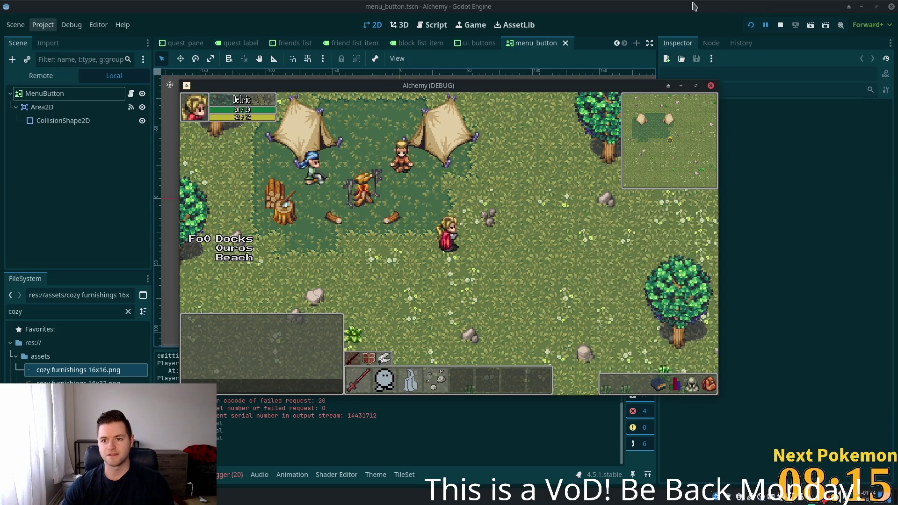
left_click(711, 85)
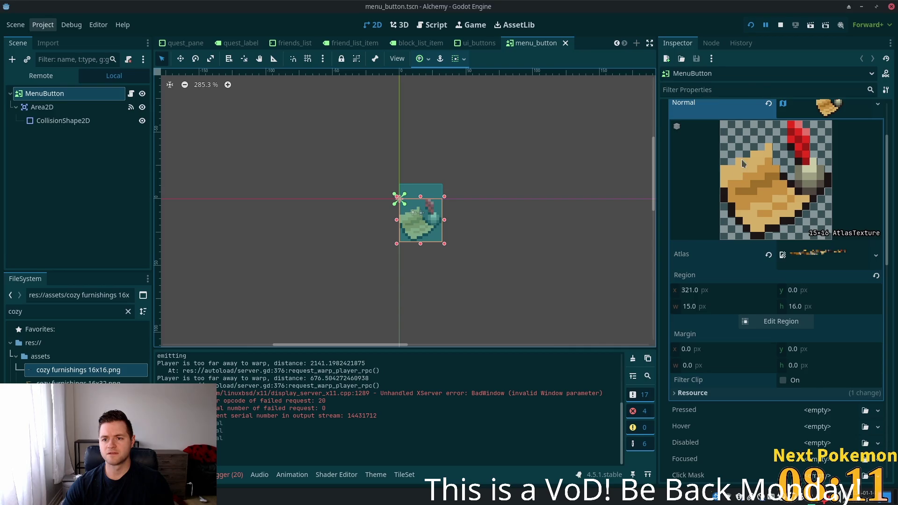
Step: Restore the 26×26 gear AtlasTexture on the menu button with undo/redo, then save and run
key("ctrl+z")
key("ctrl+z")
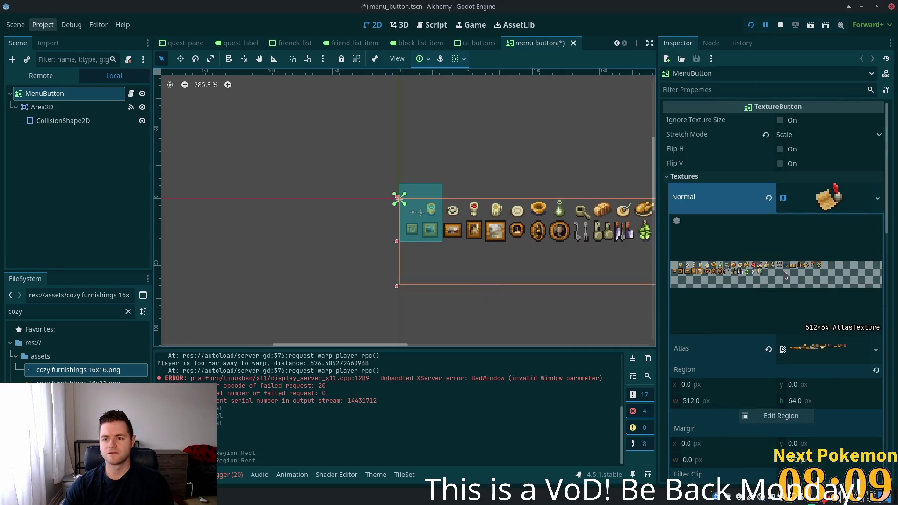
key("ctrl+z")
key("ctrl+z")
key("ctrl+z")
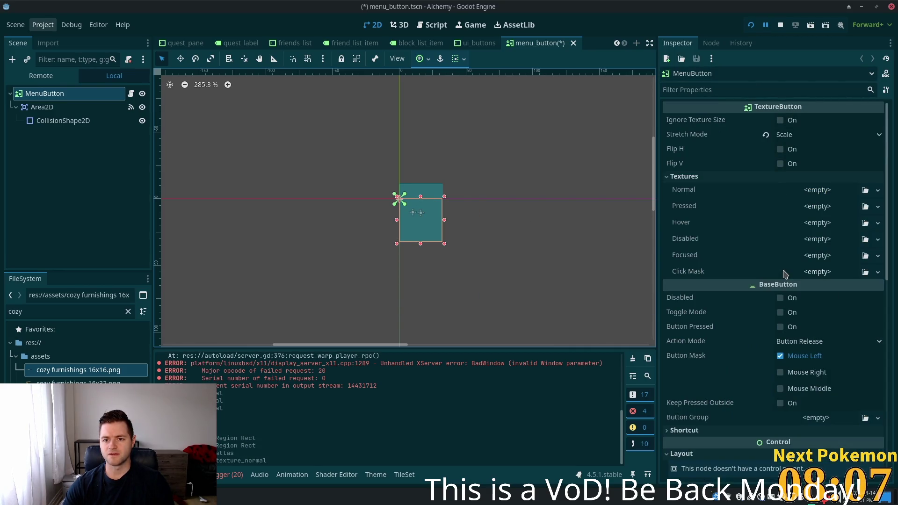
key("ctrl+shift+z")
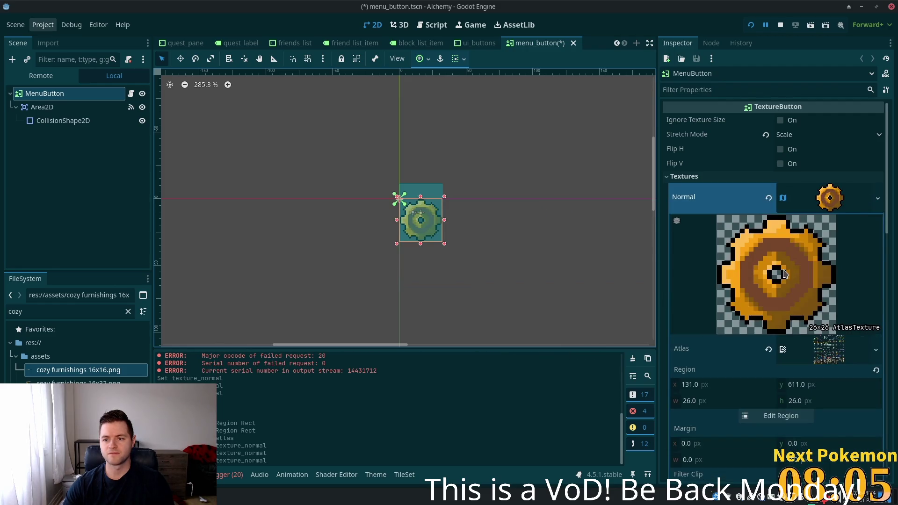
key("F5")
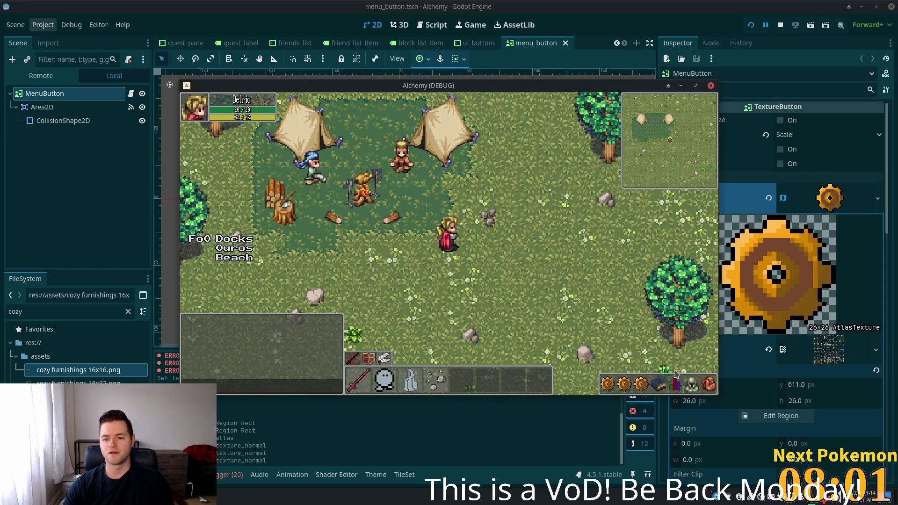
Step: Test the gear button's Friends panel in the running game, then return to the editor
left_click(641, 384)
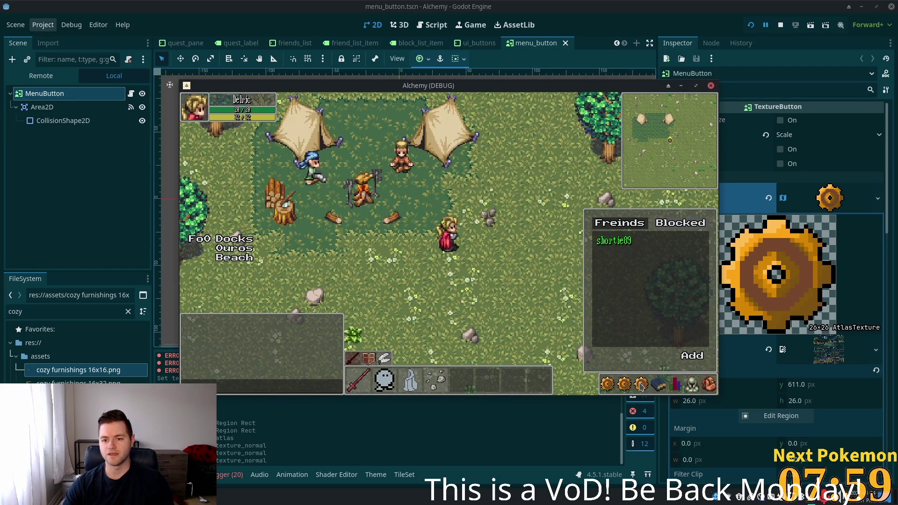
left_click(641, 384)
left_click(710, 85)
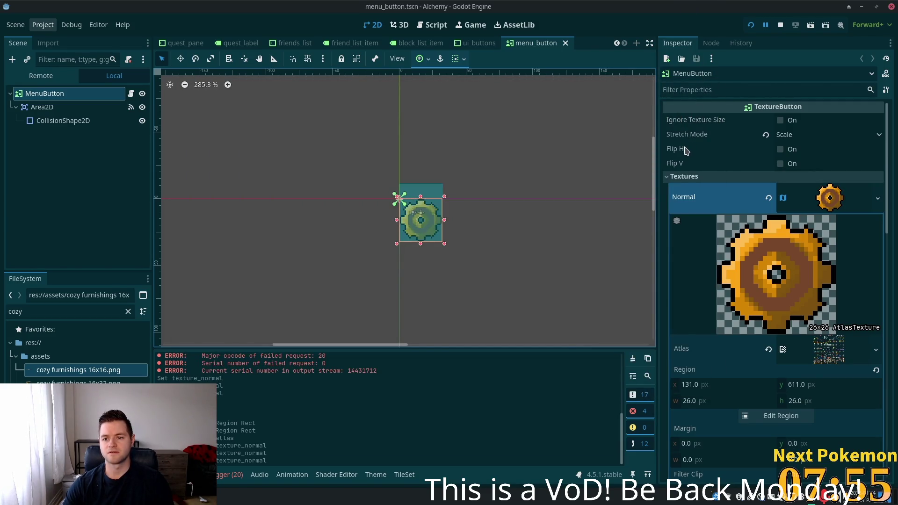
left_click(641, 384)
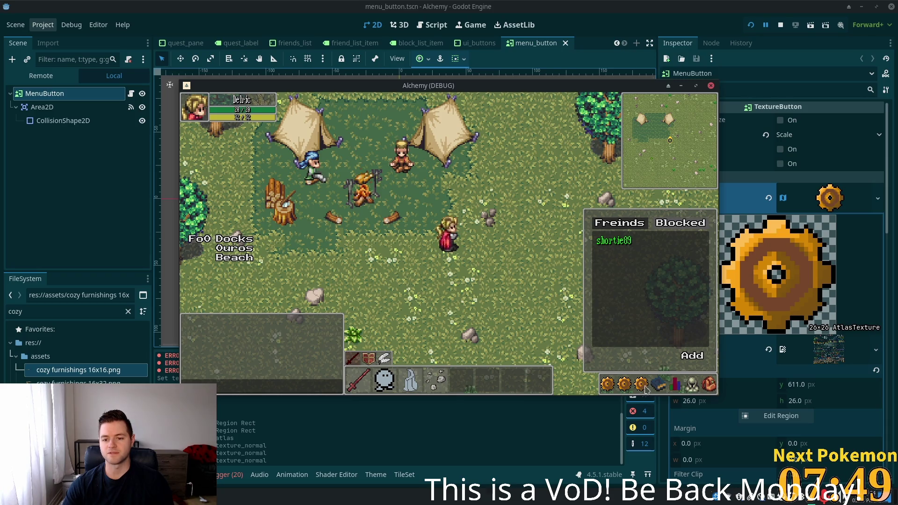
left_click(655, 383)
left_click(622, 11)
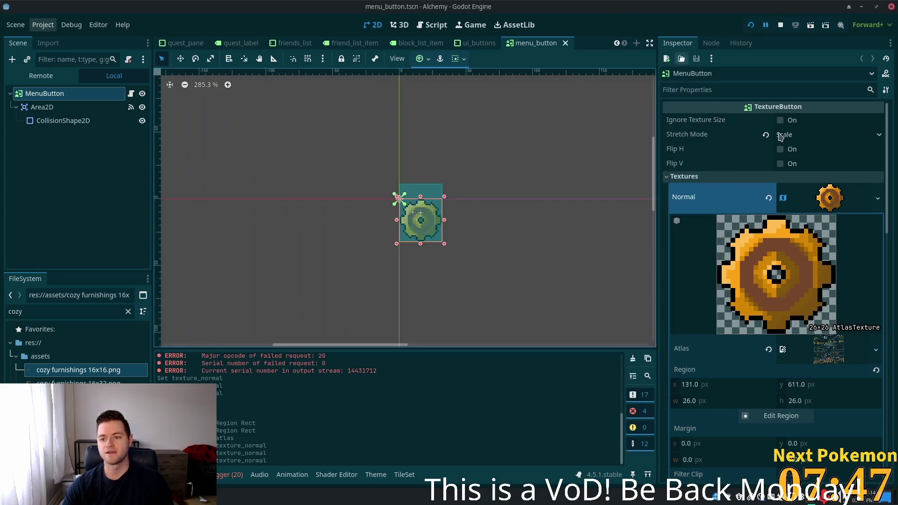
Step: Make the Normal texture unique, clear it, and create a new AtlasTexture in its place
right_click(811, 197)
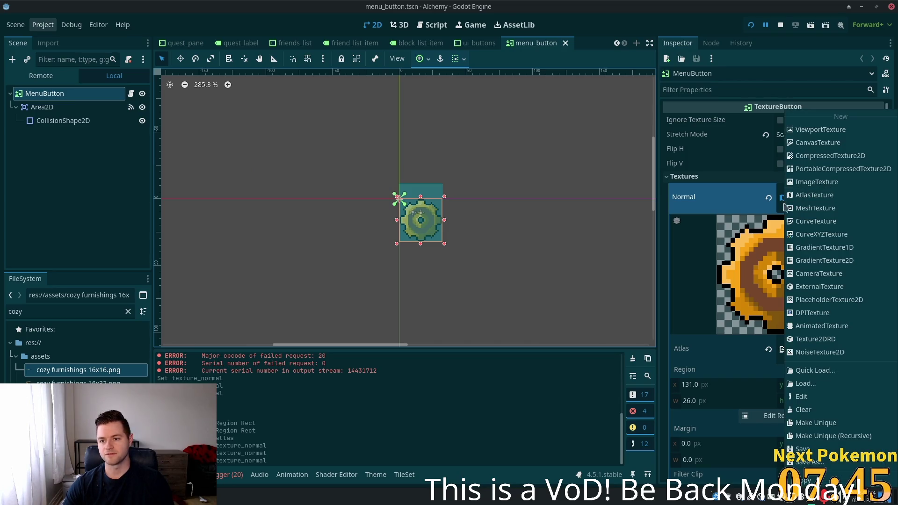
left_click(694, 290)
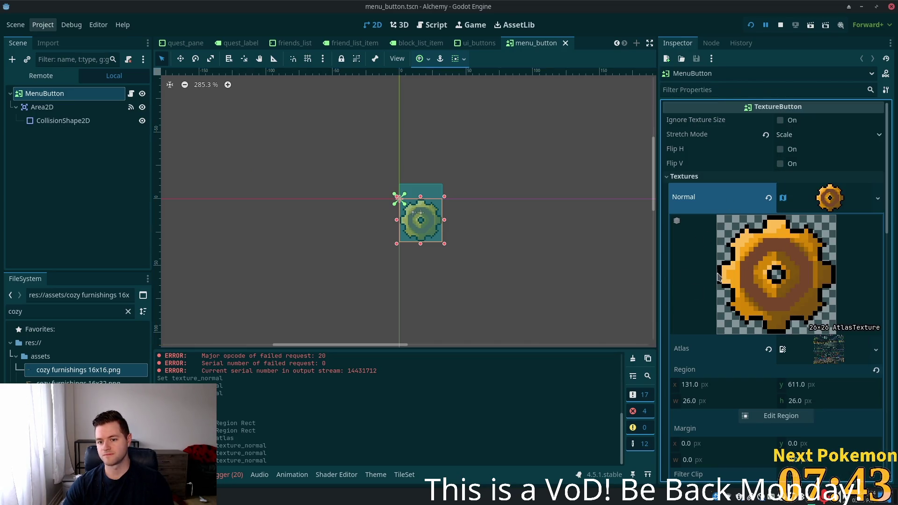
right_click(855, 200)
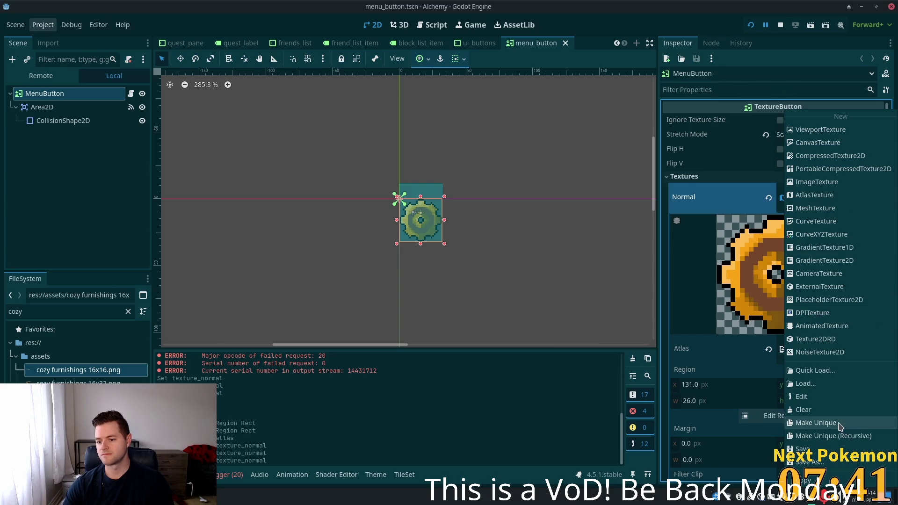
left_click(813, 422)
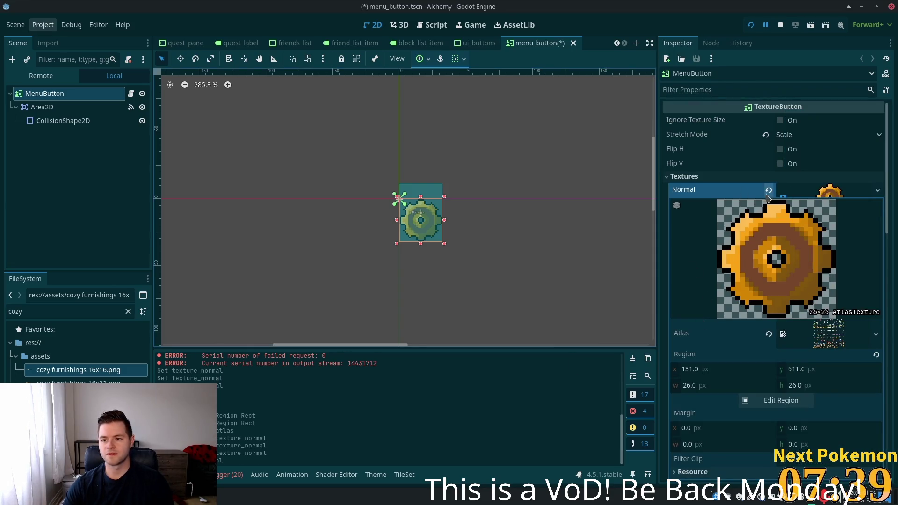
left_click(768, 190)
left_click(838, 190)
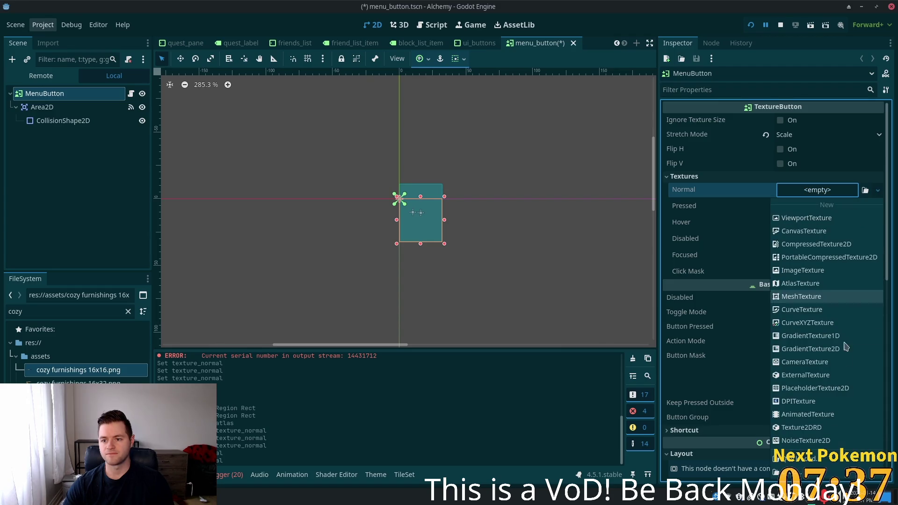
left_click(840, 283)
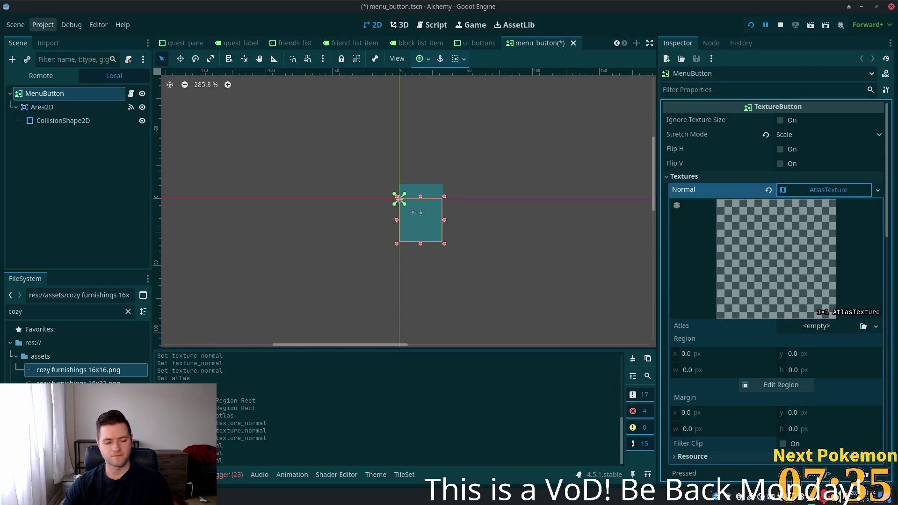
Step: Use cozy furnishings 16x16.png as the atlas with the 15×16 scroll region, then save and test-run
left_click_drag(46, 378, 813, 336)
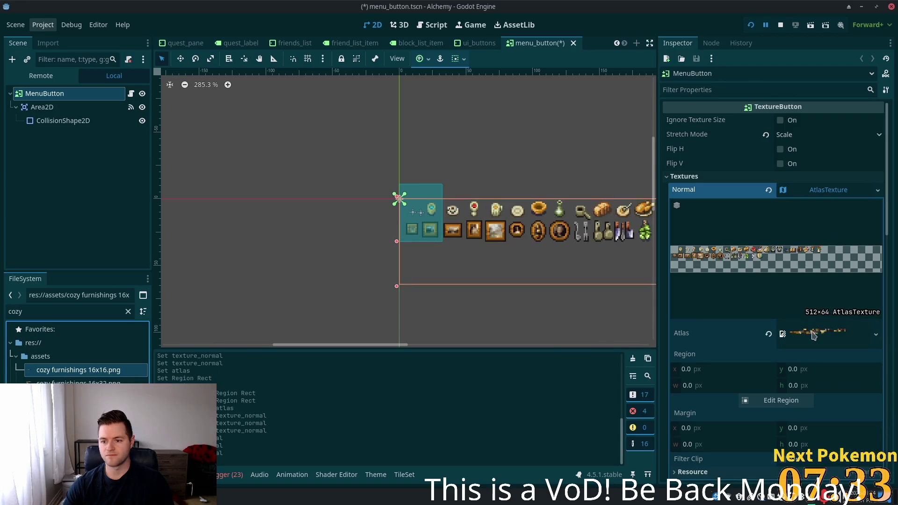
left_click(785, 401)
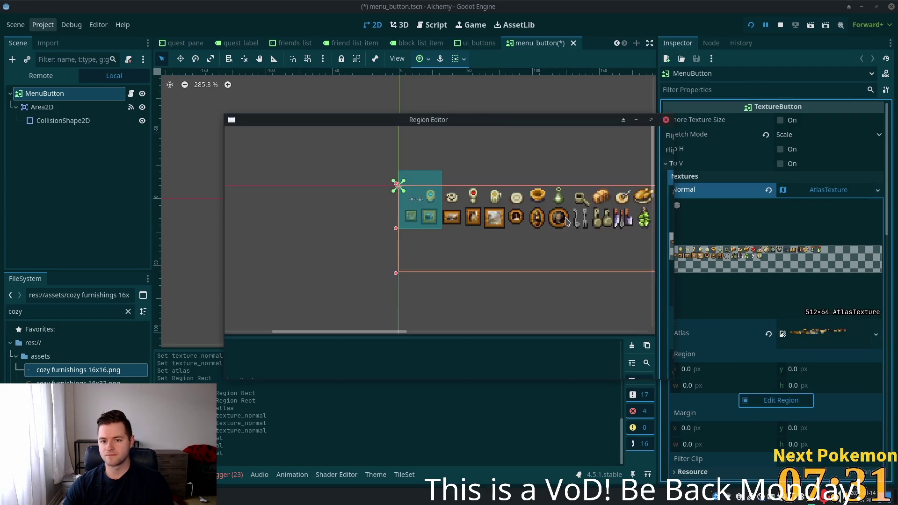
left_click(499, 238)
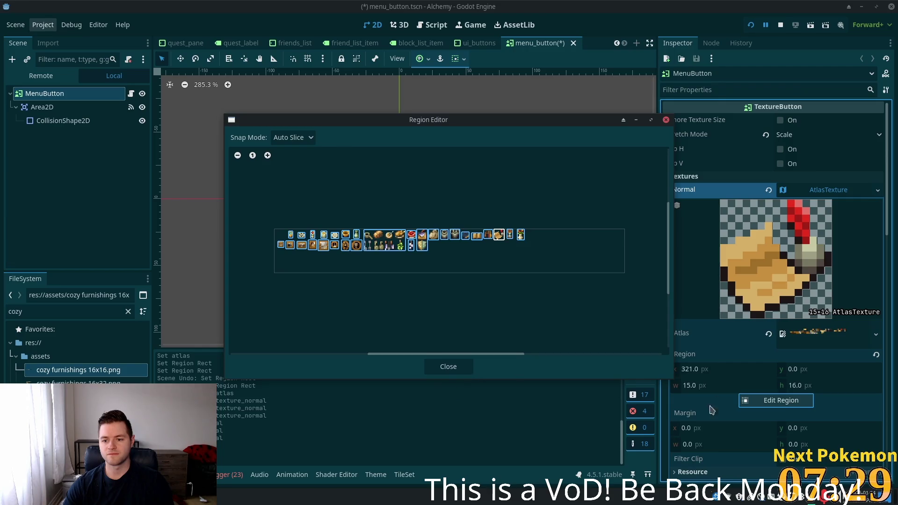
left_click(448, 367)
key("F5")
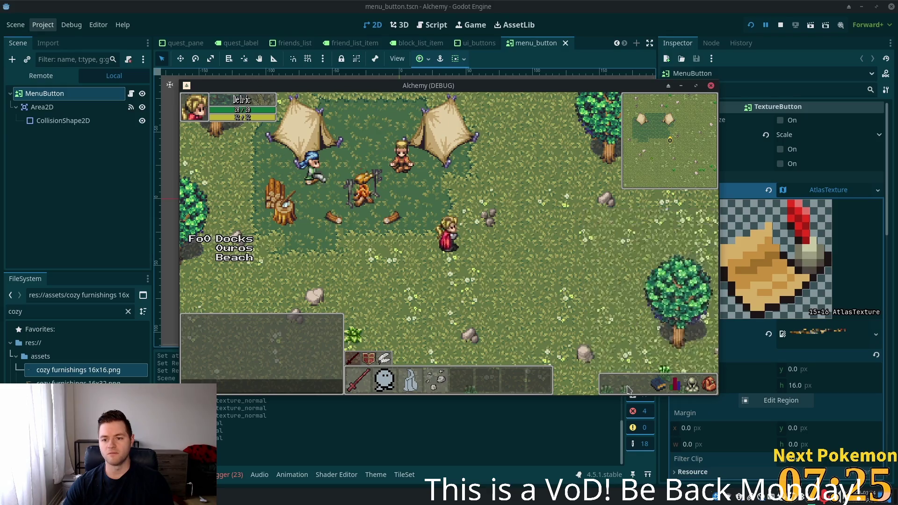
key("F8")
Step: Check the CollisionShape2D, Area2D and MenuButton nodes, then restart the running game
left_click(84, 120)
left_click(66, 107)
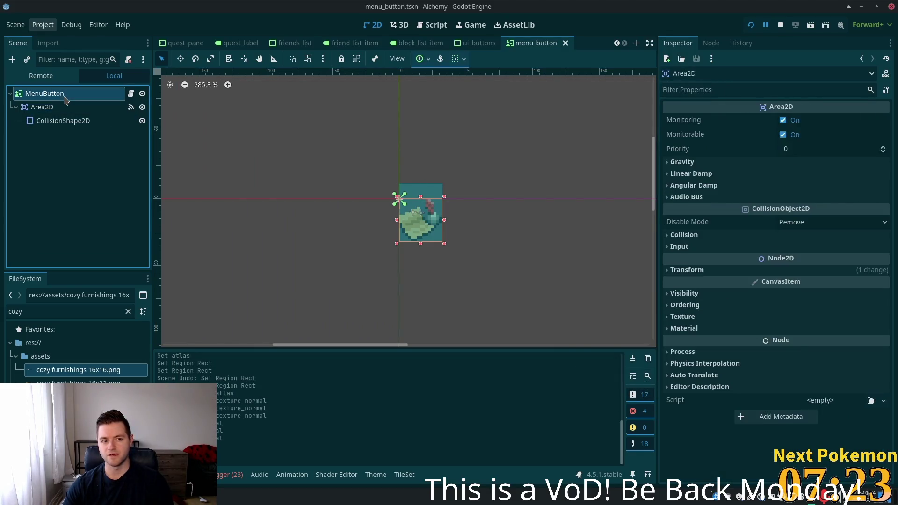
left_click(65, 97)
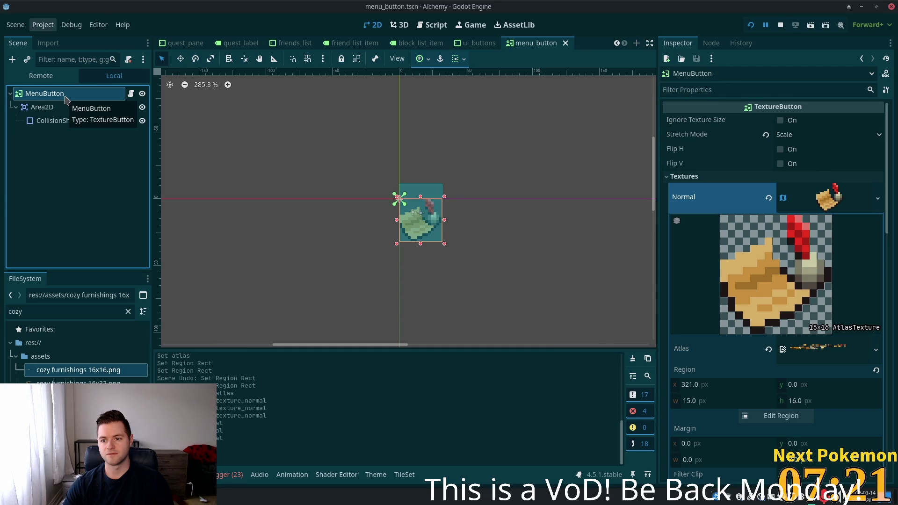
left_click(750, 26)
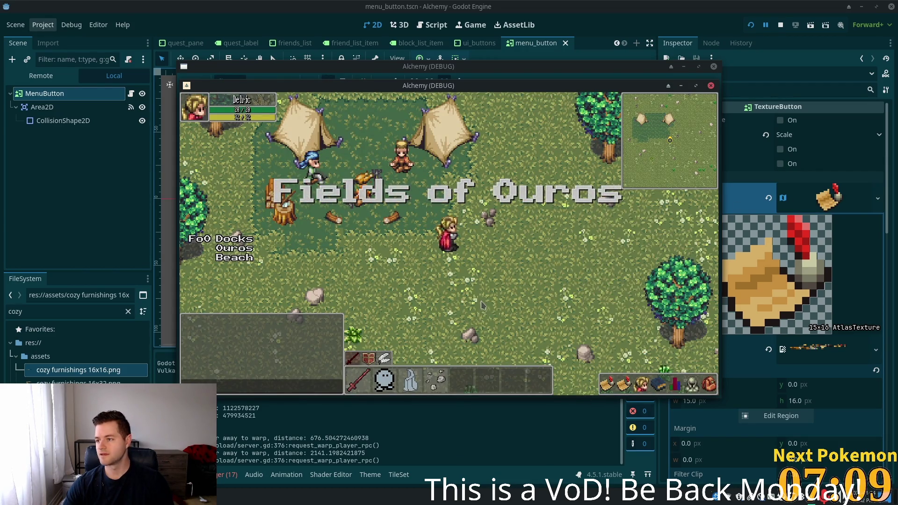
Step: Open the in-game settings menu and the Quests panel, then dismiss Quests with Escape
left_click(606, 387)
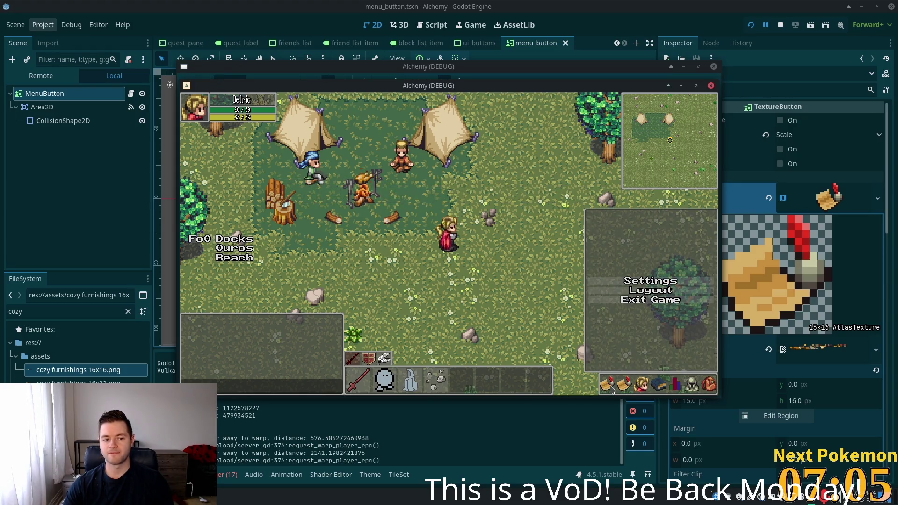
left_click(618, 377)
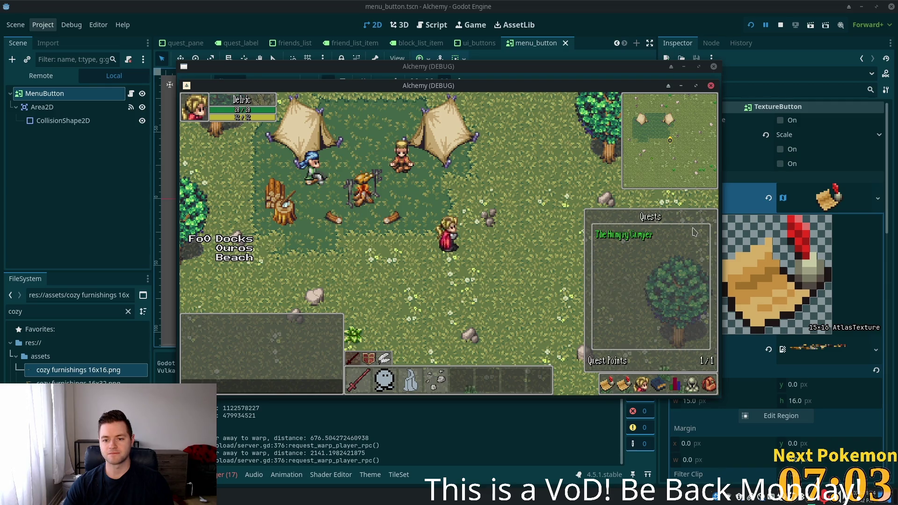
key("Escape")
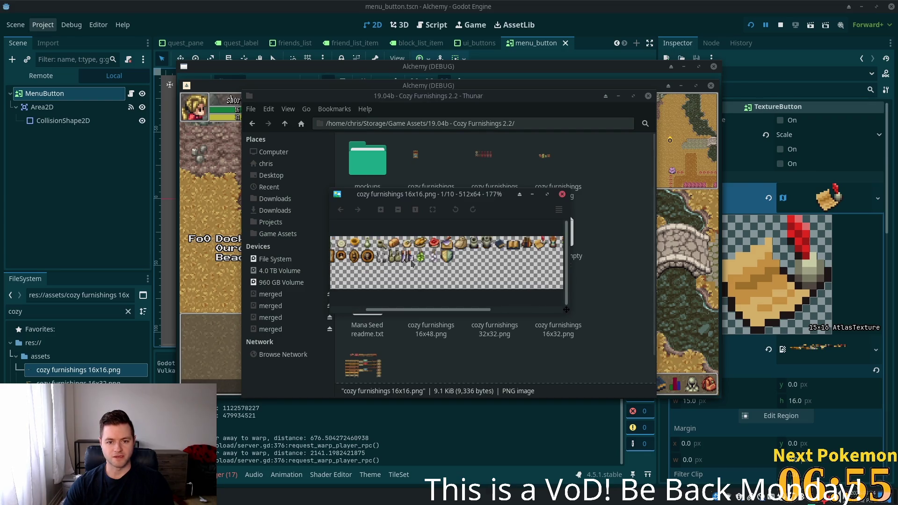
Step: Close the image viewer and go back up to the Game Assets folder
left_click_drag(496, 276, 561, 271)
left_click(562, 194)
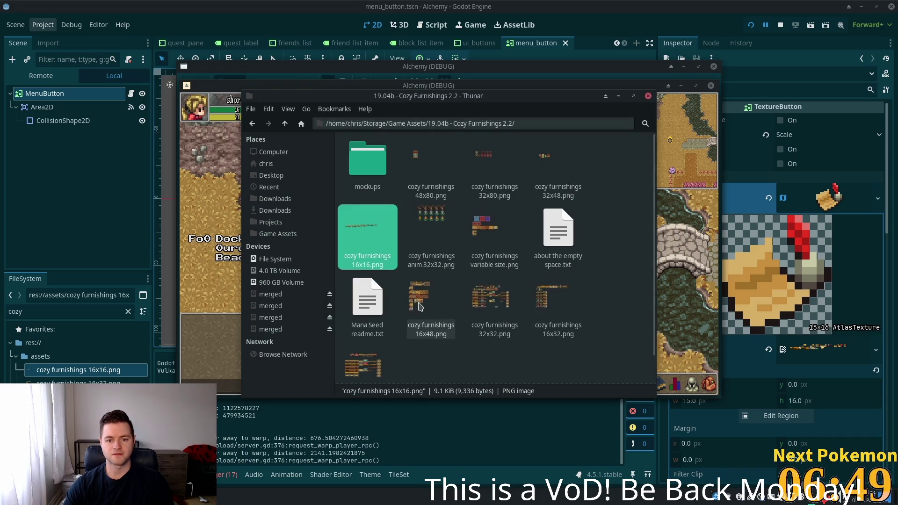
left_click(284, 124)
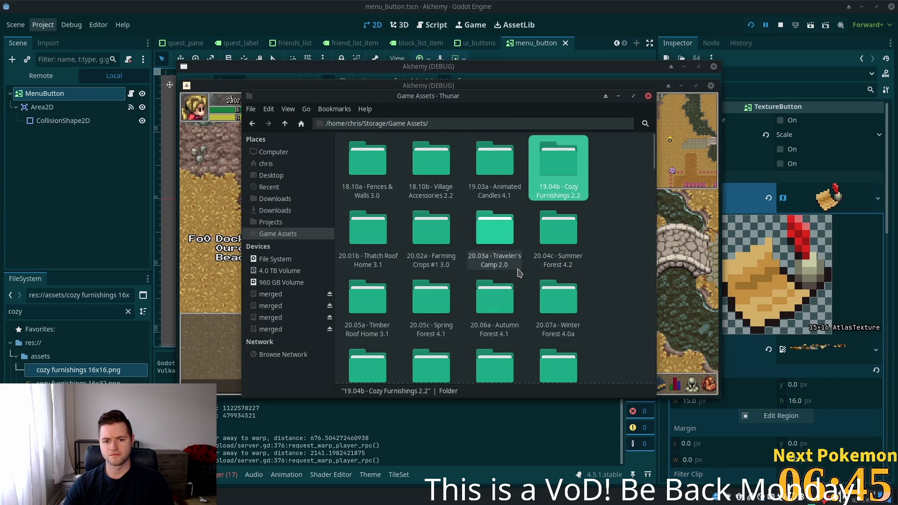
Step: Scroll down the Game Assets folder until 22.09a - Steampunk Manor 1.0a is visible
scroll("down", 3)
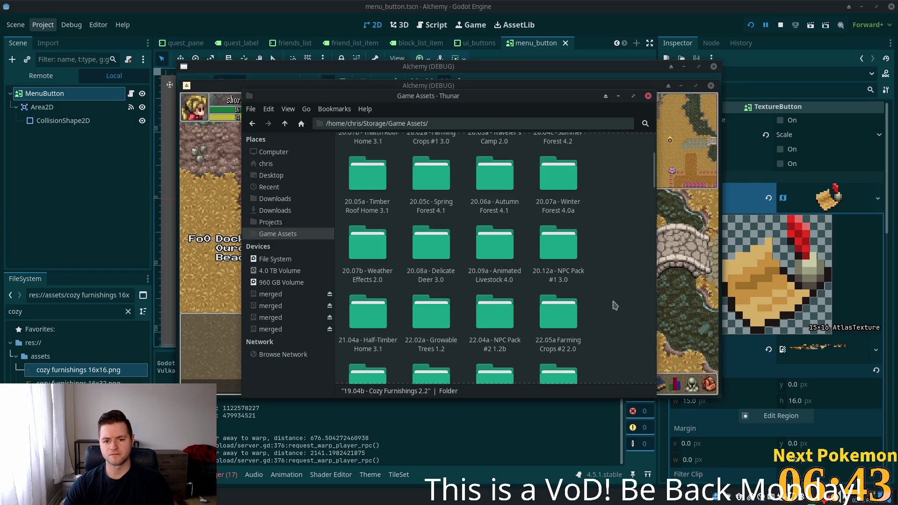
scroll("down", 3)
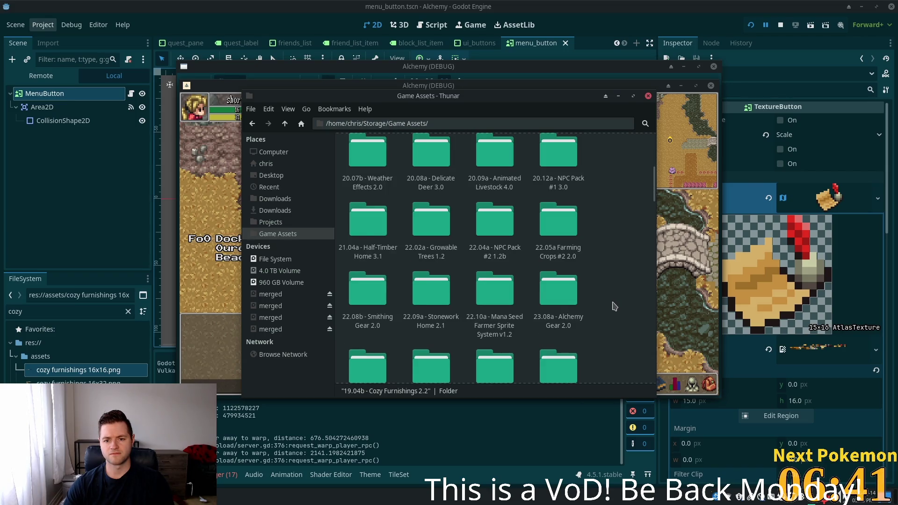
scroll("down", 3)
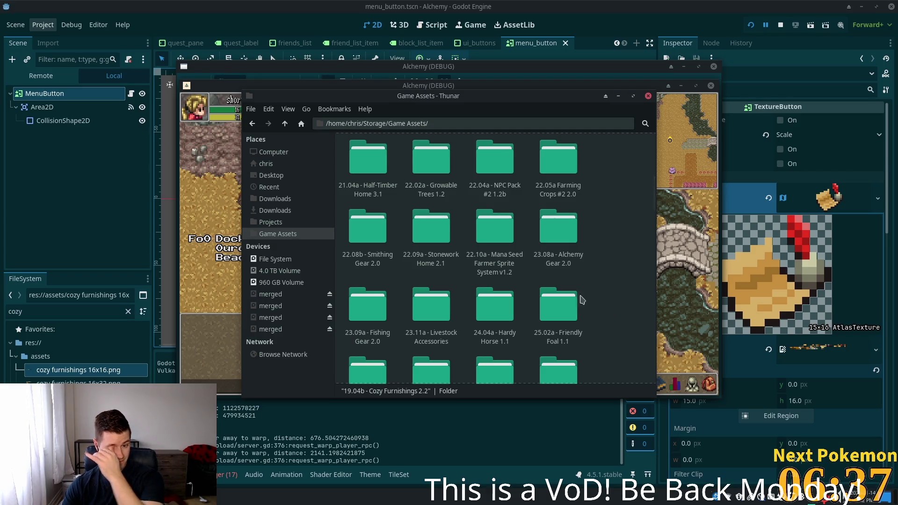
scroll("down", 3)
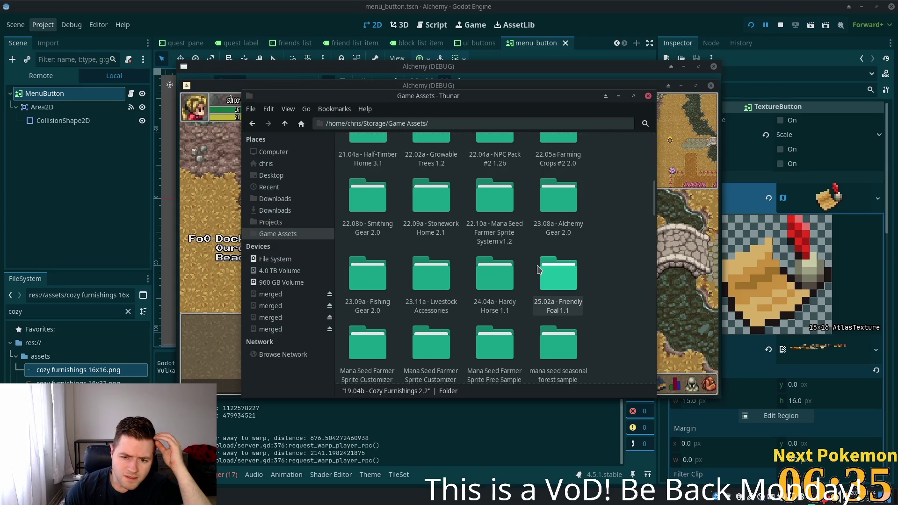
scroll("down", 3)
scroll("down", 3)
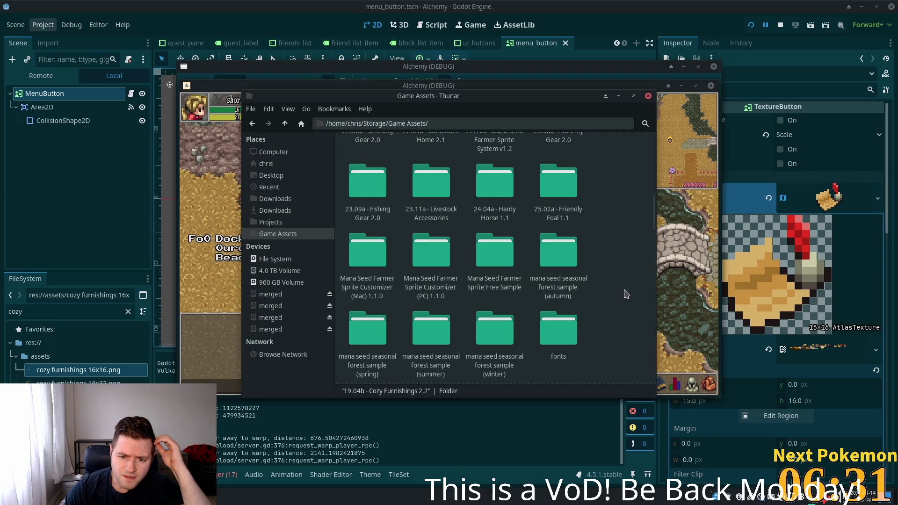
scroll("down", 3)
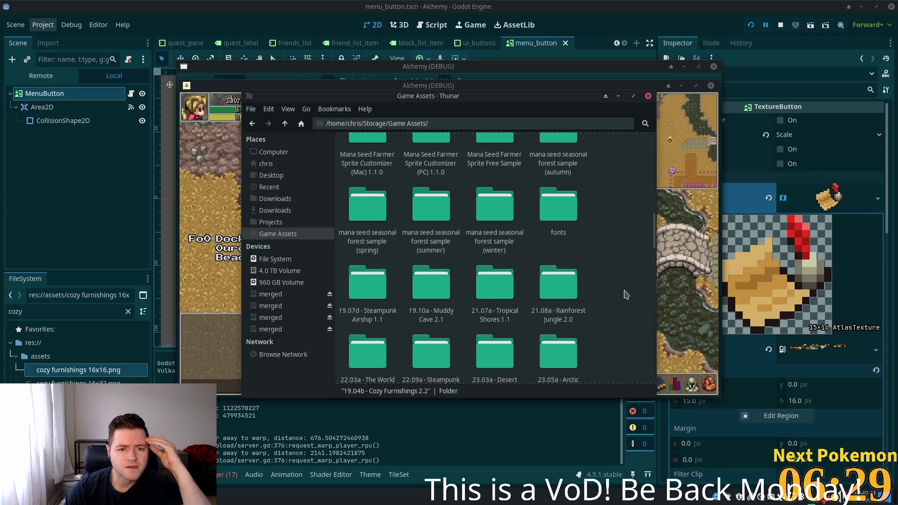
scroll("down", 3)
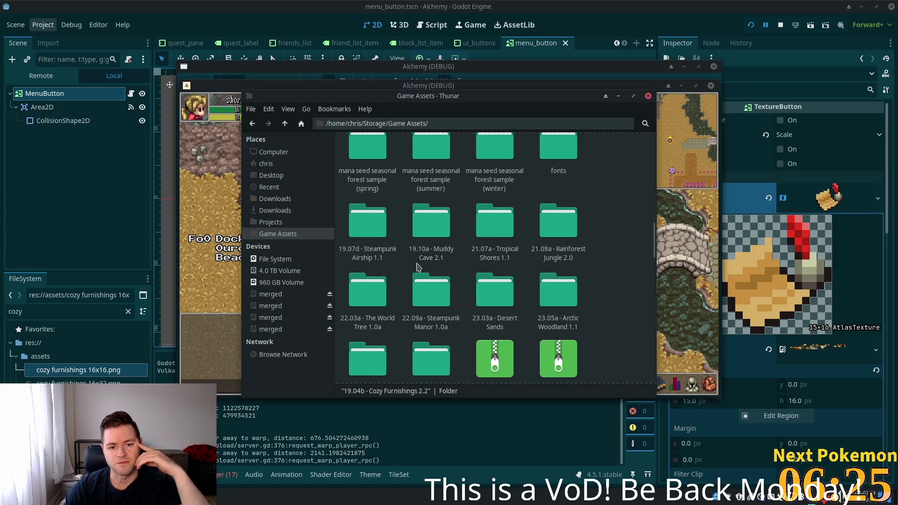
Step: Browse the Steampunk Manor 1.0a folder's extras and steampunk manor sliceable subfolders
double_click(438, 297)
left_click(429, 174)
double_click(429, 174)
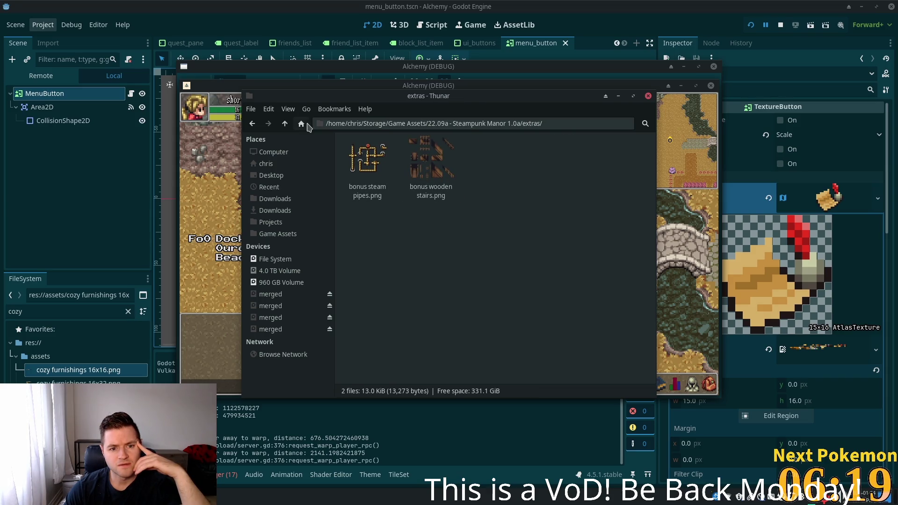
left_click(284, 123)
double_click(397, 182)
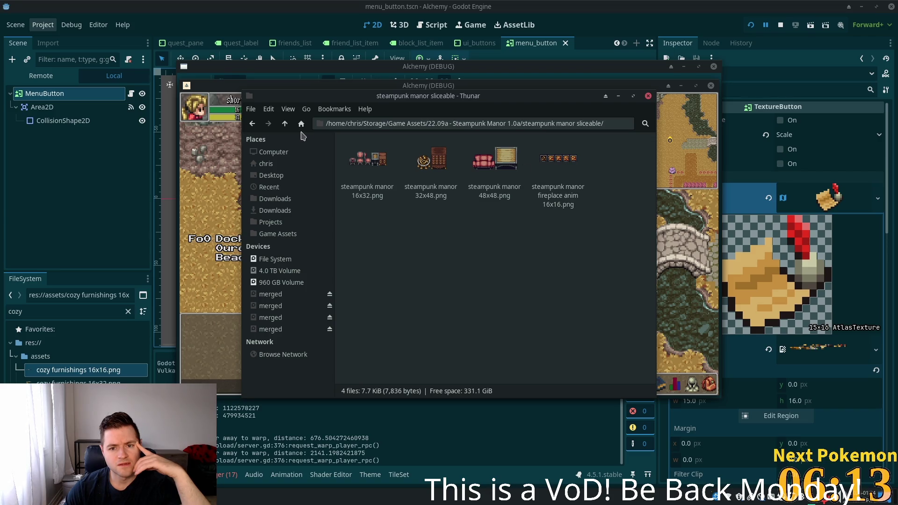
left_click(285, 124)
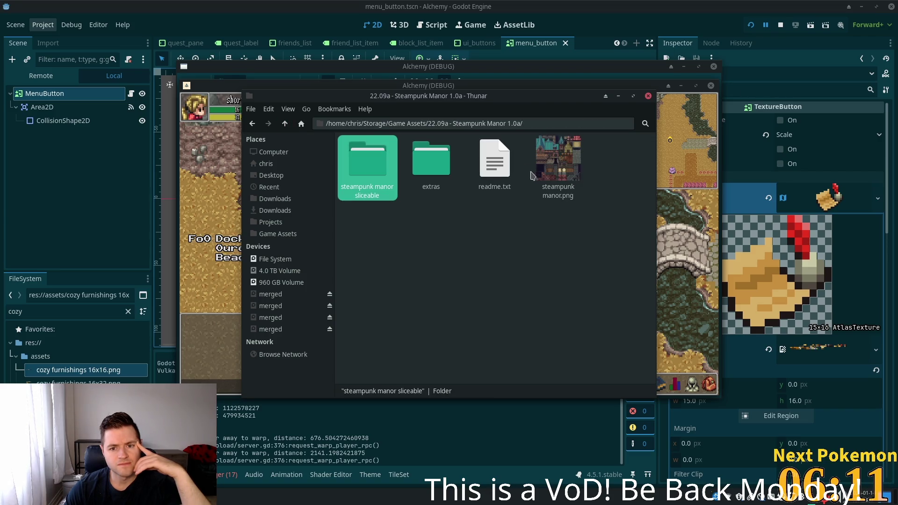
Step: View steampunk manor.png in the image viewer, panning around the tileset, then close it
double_click(557, 171)
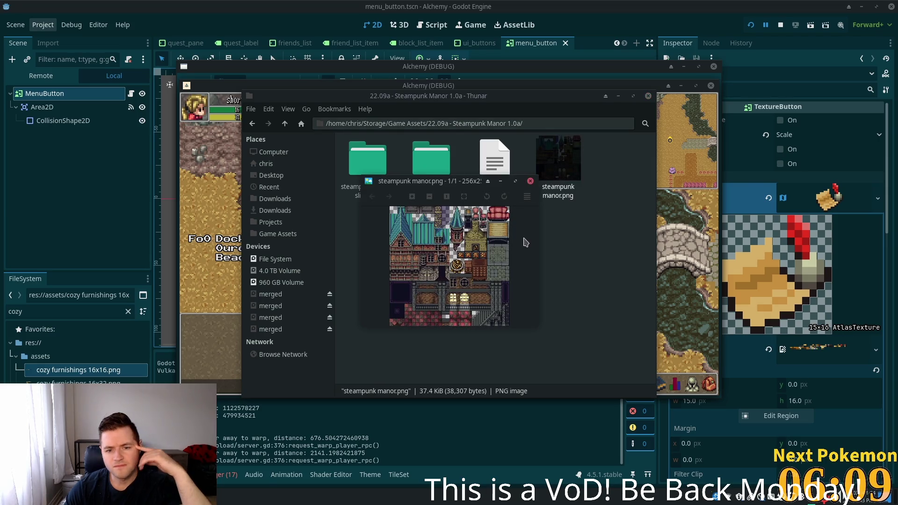
scroll("up", 3)
left_click_drag(472, 266, 509, 183)
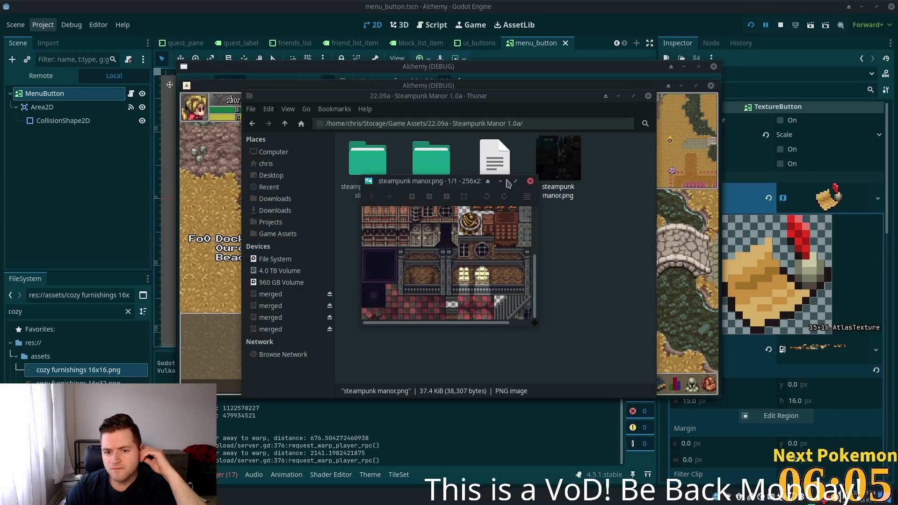
left_click(530, 181)
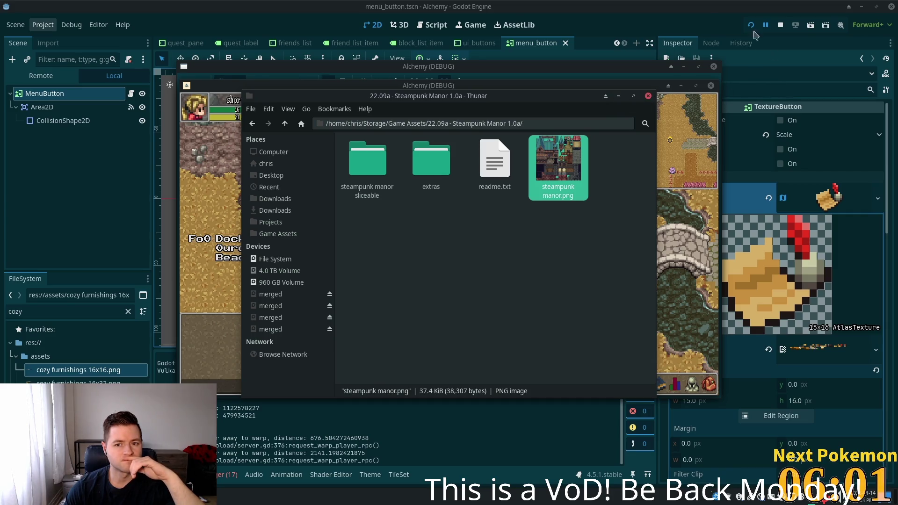
Step: Back in Godot, clear the FileSystem filter so all project files are listed
left_click(721, 14)
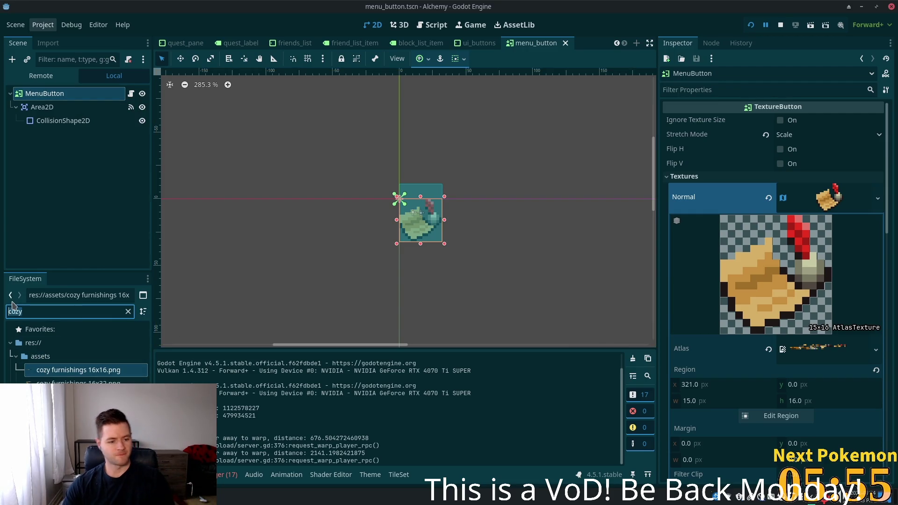
key("ctrl+a")
type("menu")
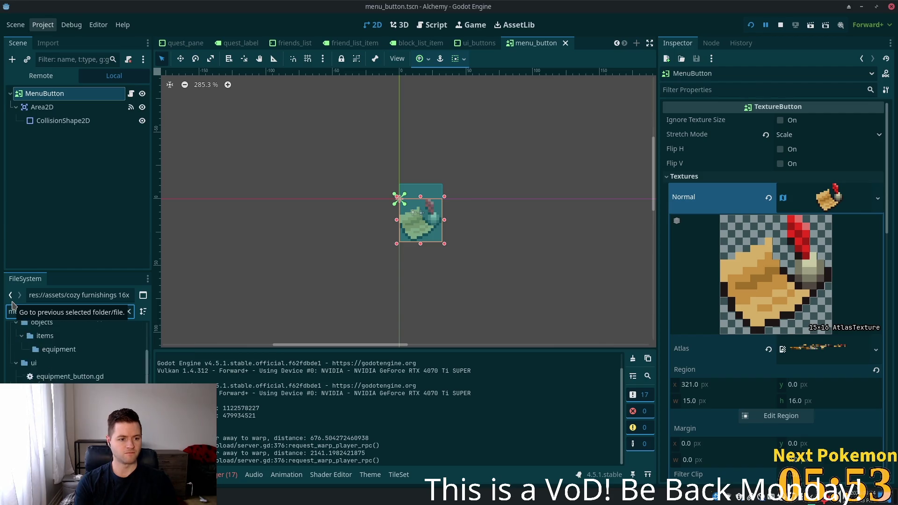
key("BackSpace")
key("BackSpace")
key("BackSpace")
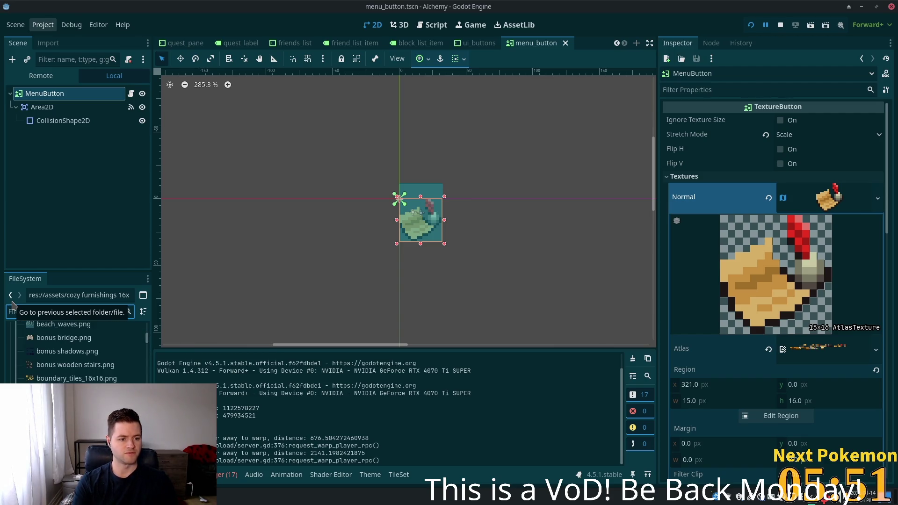
Step: Browse the project's assets folder and filter the FileSystem dock by 'icons'
scroll("down", 3)
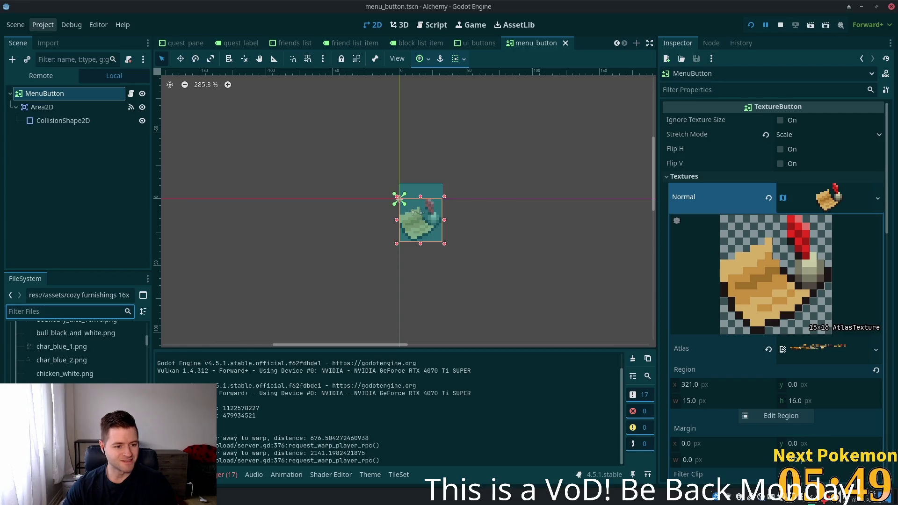
scroll("down", 3)
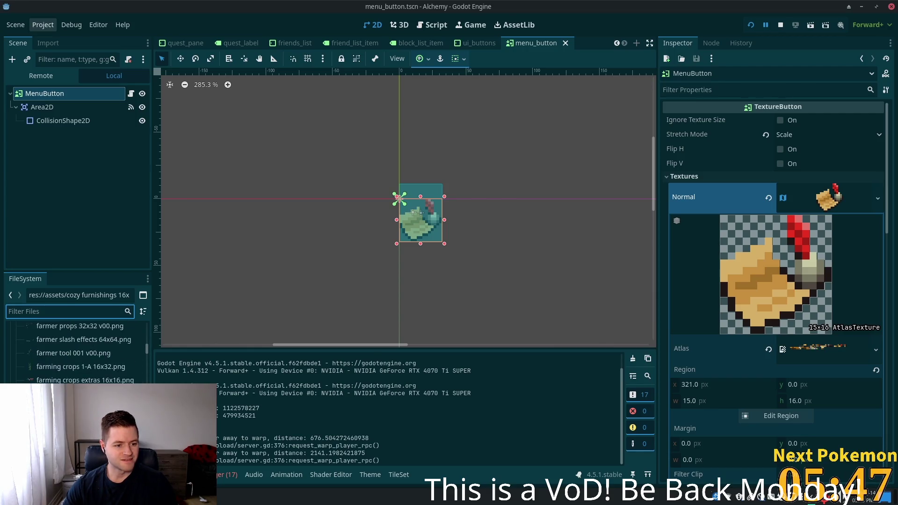
scroll("down", 3)
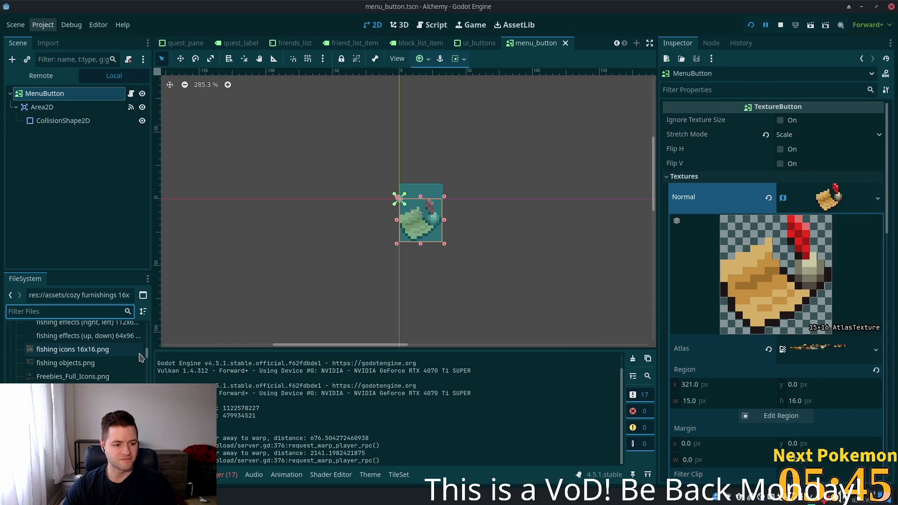
scroll("down", 3)
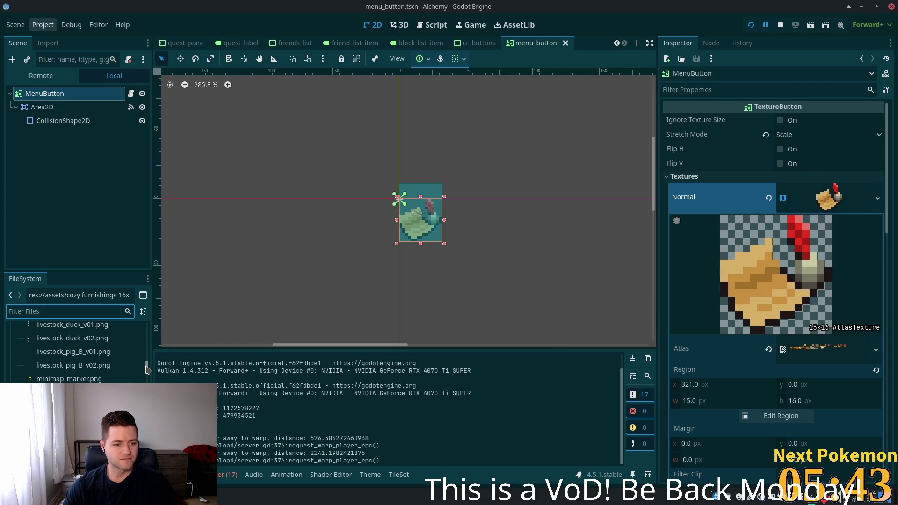
left_click_drag(149, 370, 153, 340)
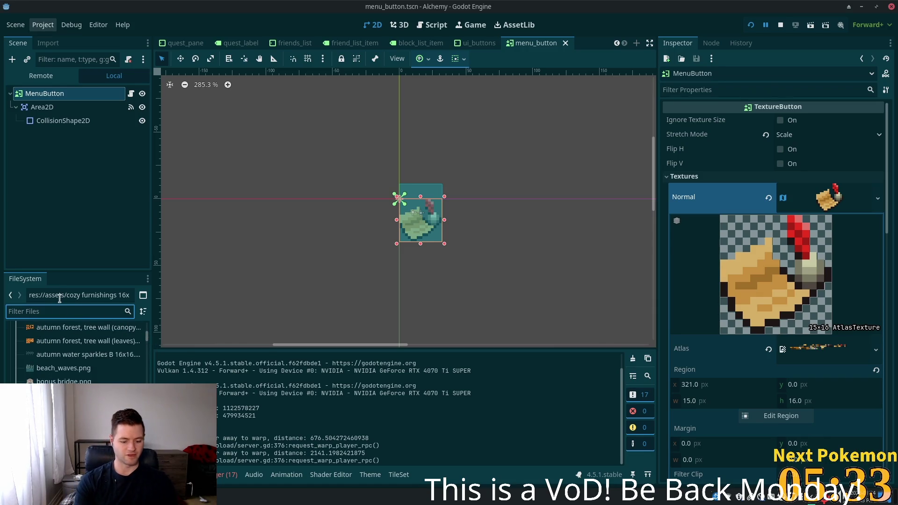
type("icons")
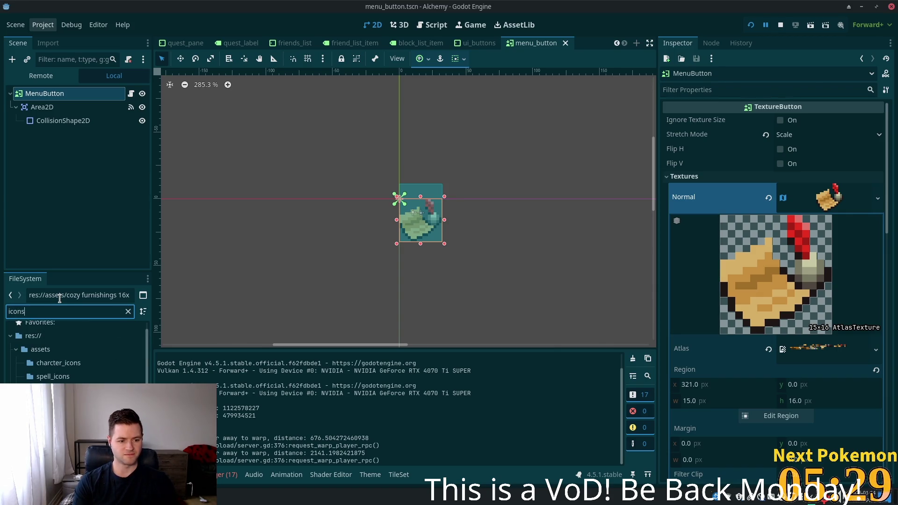
Step: Inspect Freebies_Full_Icons.png, reselect MenuButton, and make its Normal texture unique
left_click(70, 404)
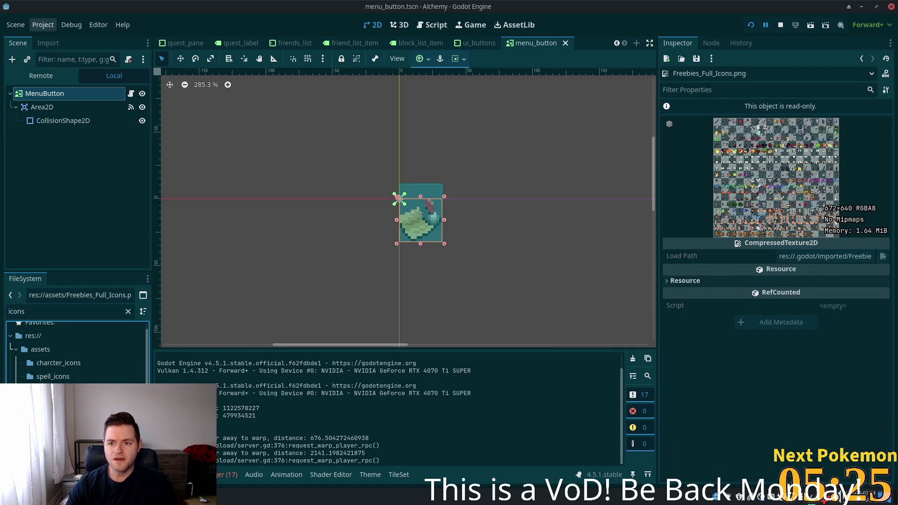
left_click(40, 96)
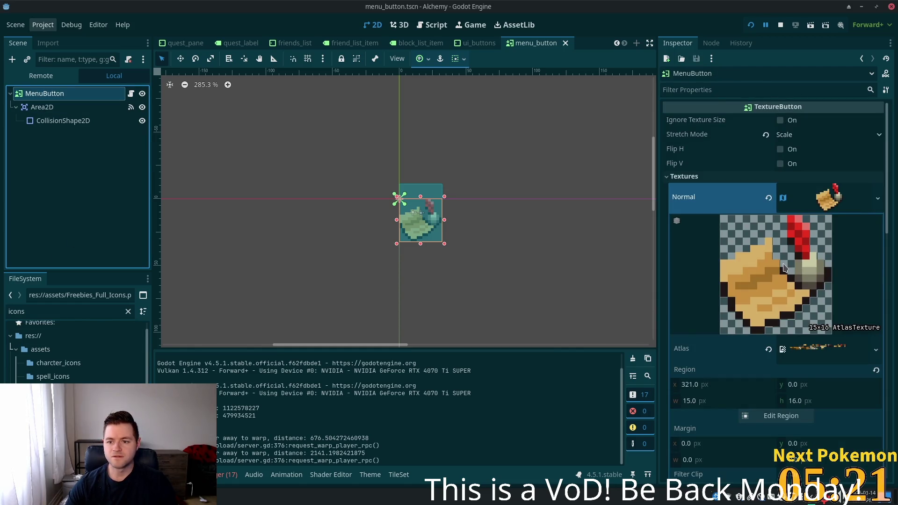
right_click(803, 237)
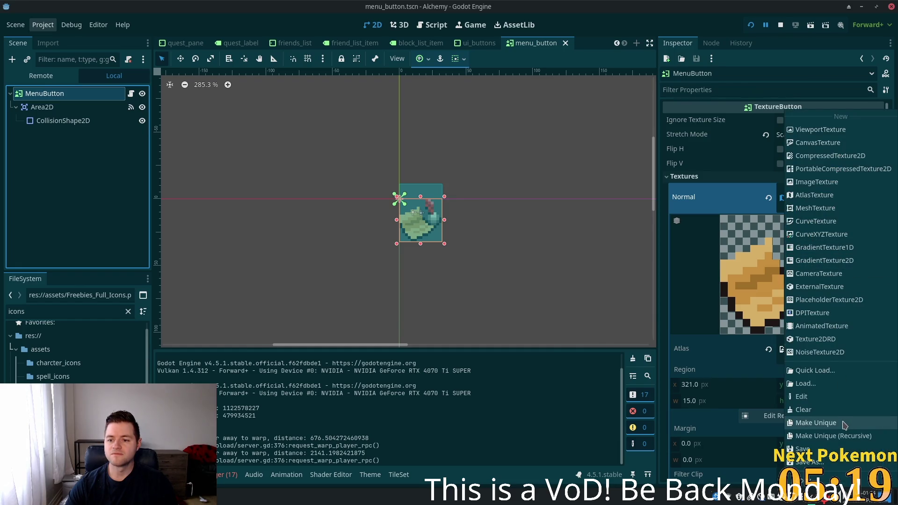
left_click(839, 425)
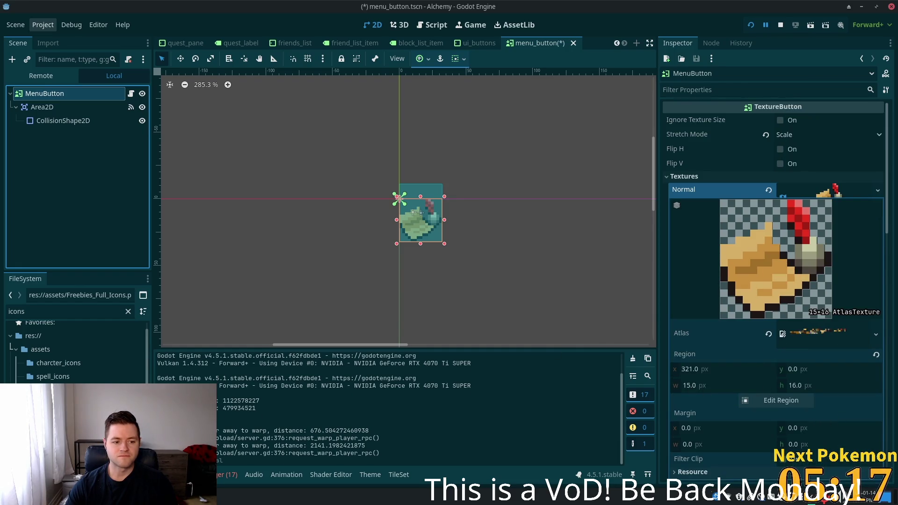
Step: Set Freebies_Full_Icons.png as the atlas with the 26×26 gear region, save, and launch the game
left_click_drag(85, 389, 811, 336)
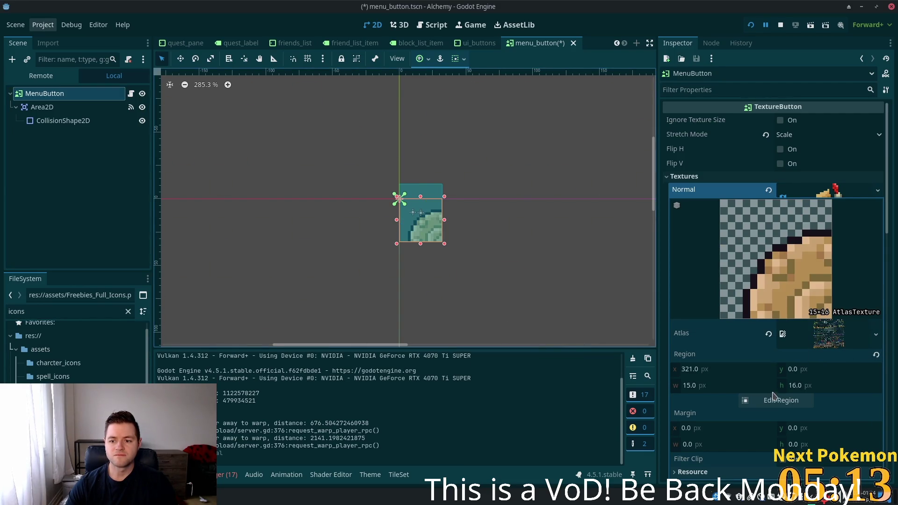
left_click(772, 402)
scroll("down", 3)
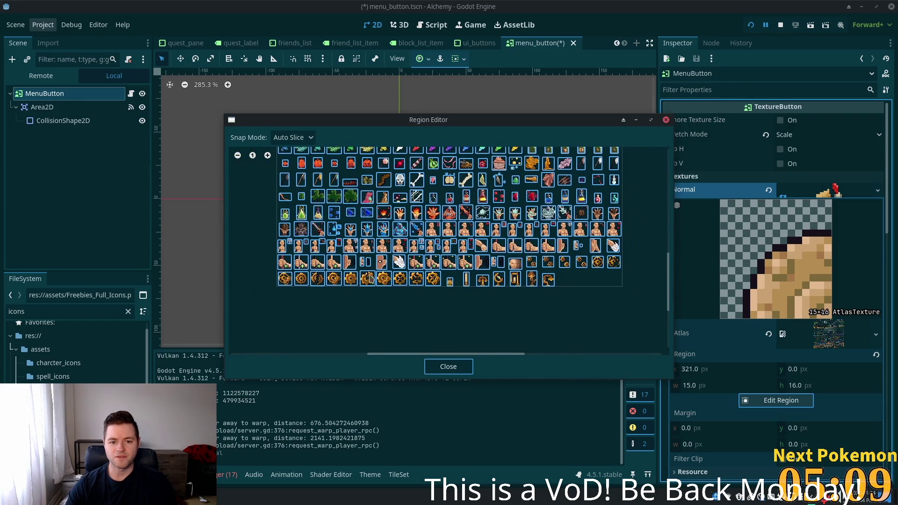
scroll("up", 3)
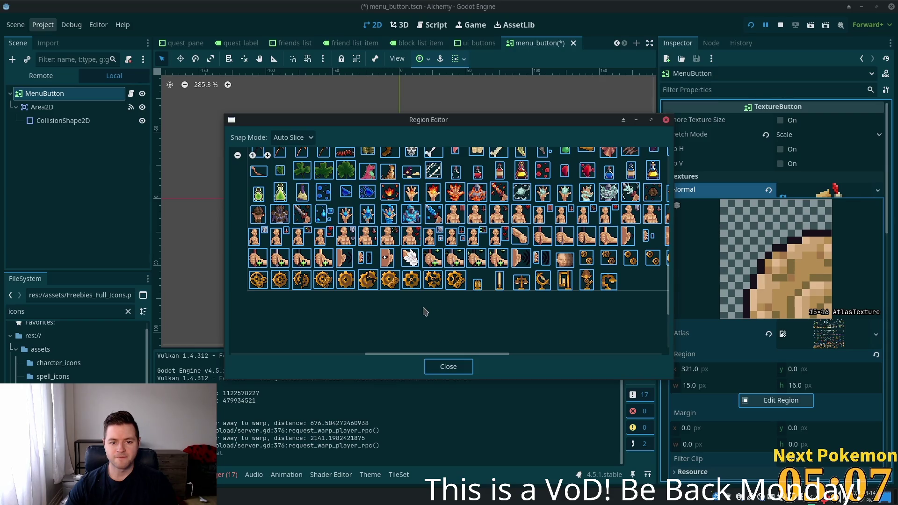
left_click(342, 281)
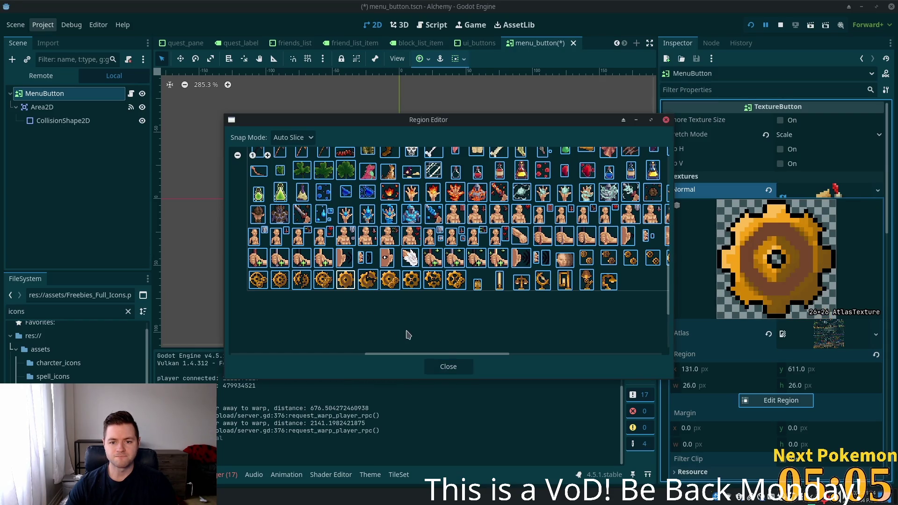
left_click(448, 367)
key("ctrl+s")
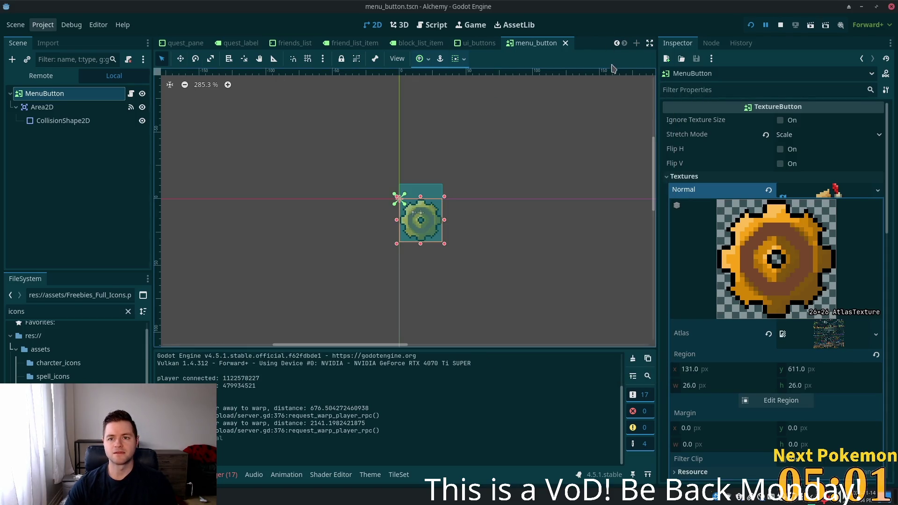
left_click(752, 26)
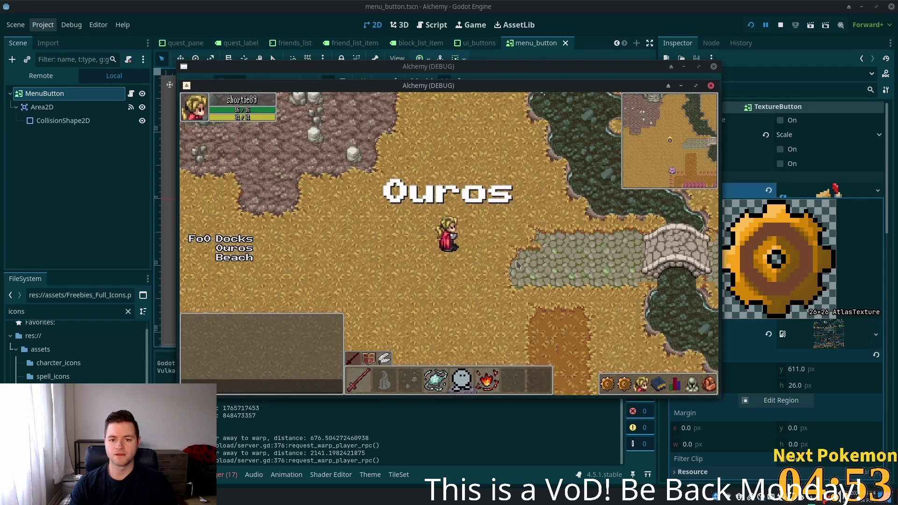
left_click(624, 383)
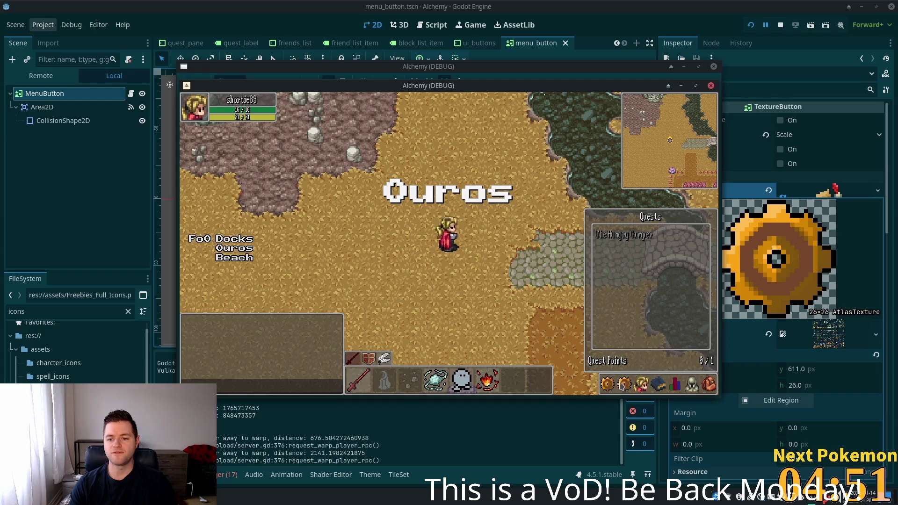
left_click(624, 383)
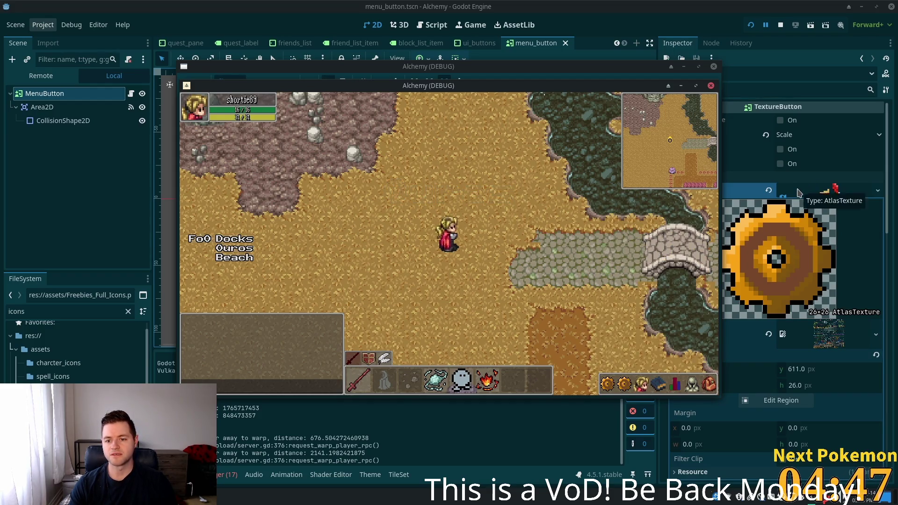
left_click(742, 154)
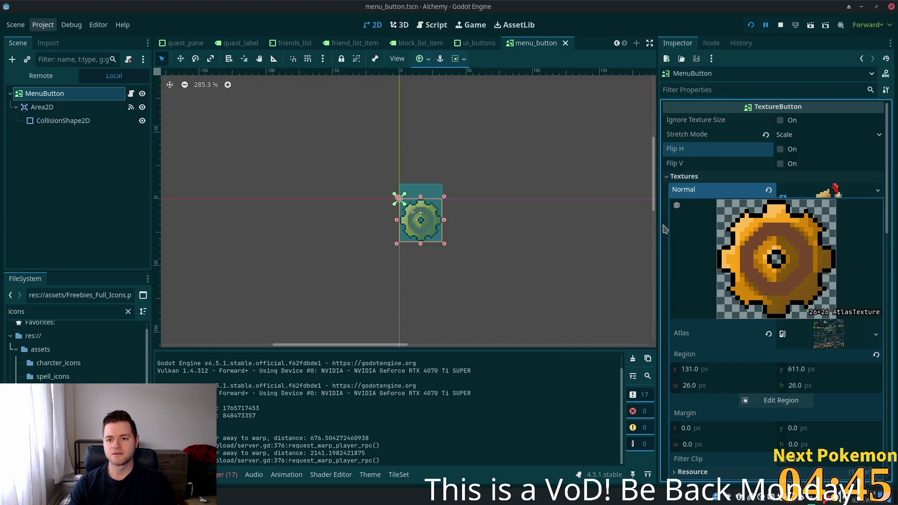
Step: Collapse the Normal texture, save menu_button, and switch to the hud scene tab
left_click(825, 192)
key("ctrl+s")
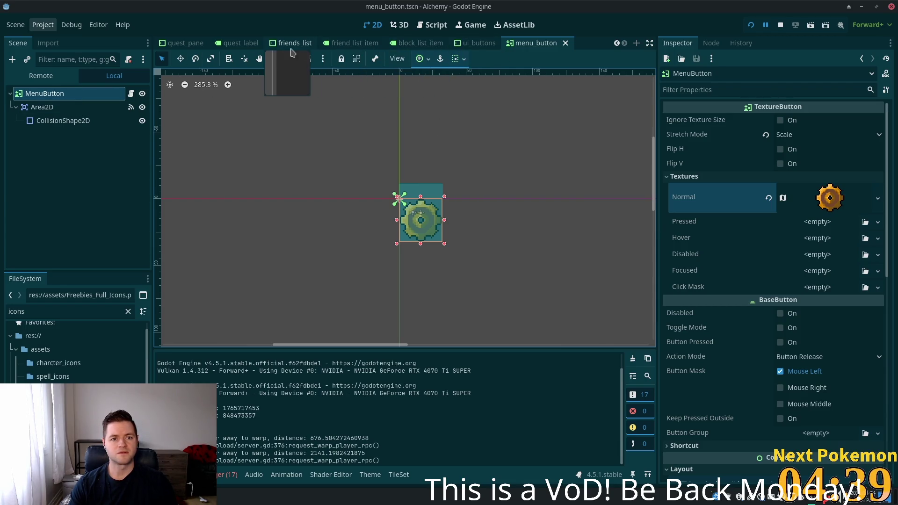
scroll("up", 3)
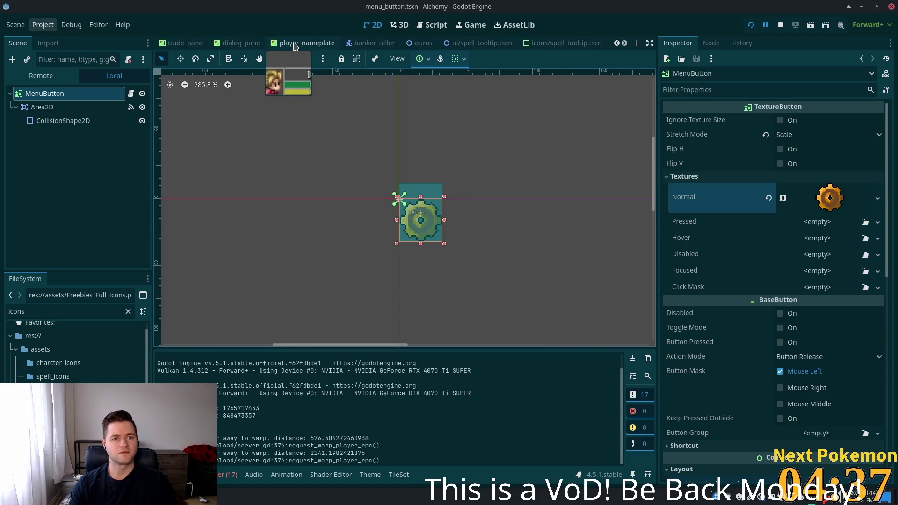
scroll("up", 3)
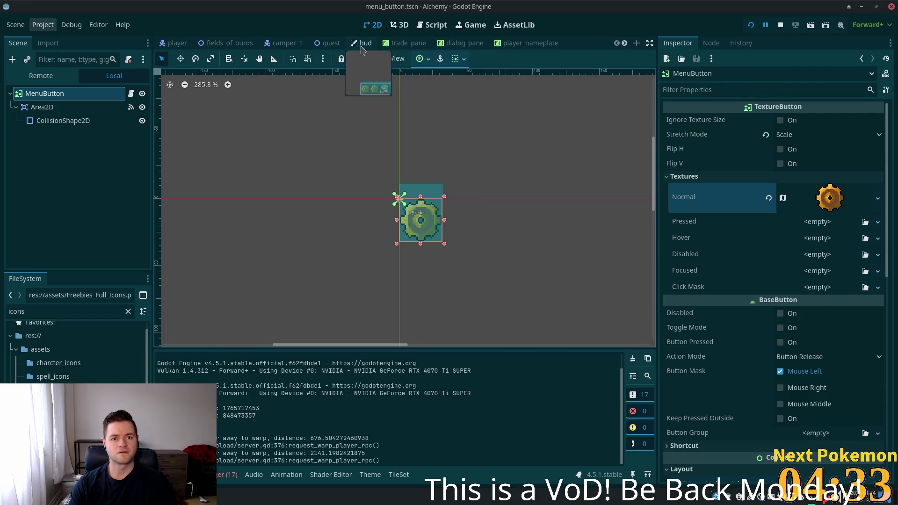
left_click(367, 43)
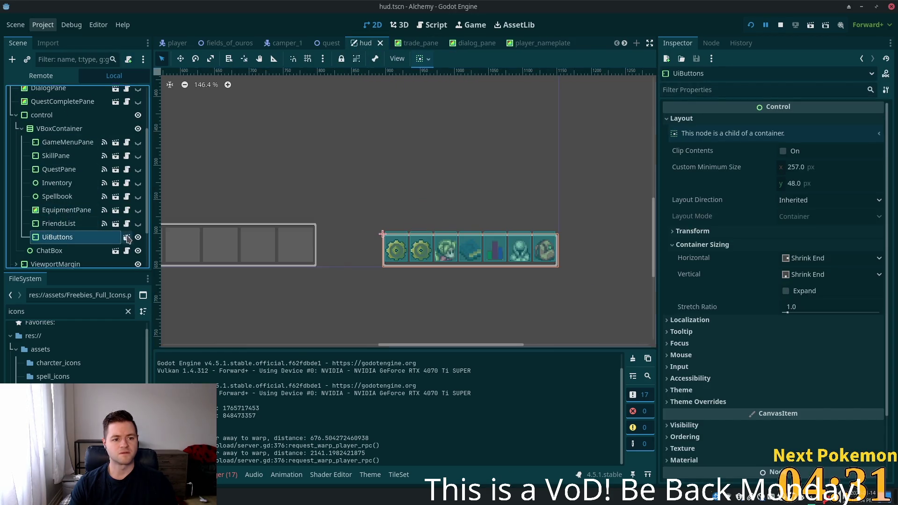
Step: Open the UiButtons sub-scene, select QuestButton, then reopen menu_button's Normal texture options
left_click(127, 237)
left_click(59, 137)
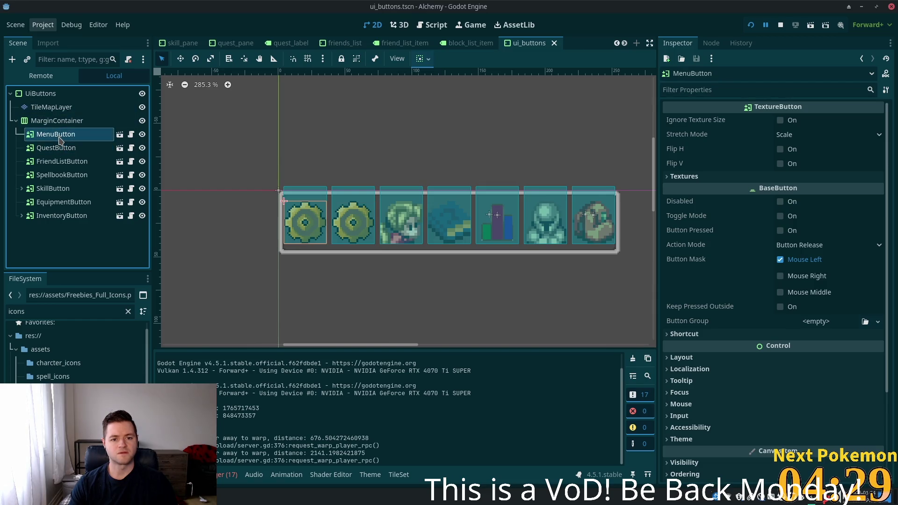
left_click(57, 150)
left_click(57, 149)
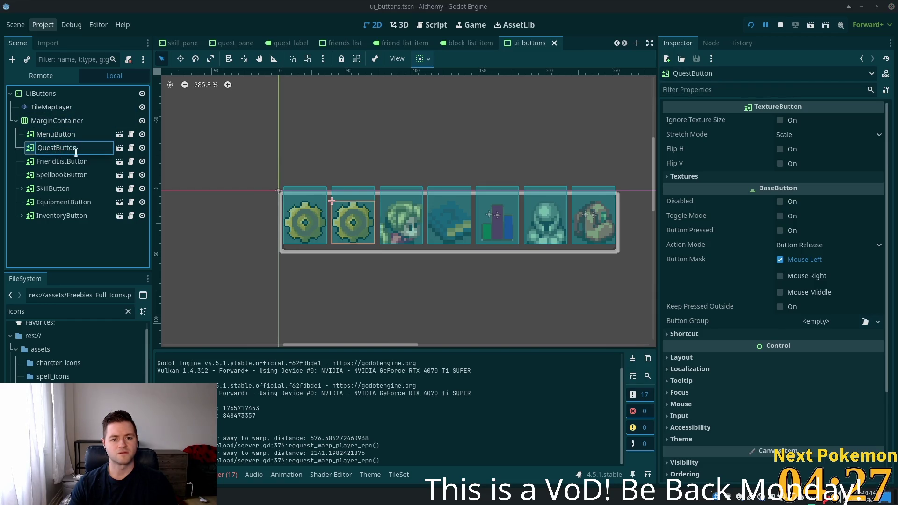
key("Escape")
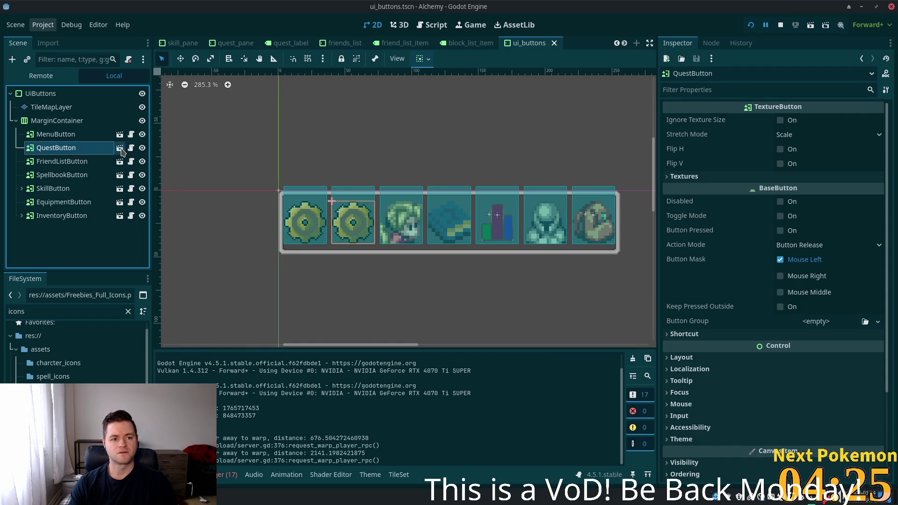
left_click(121, 149)
right_click(821, 205)
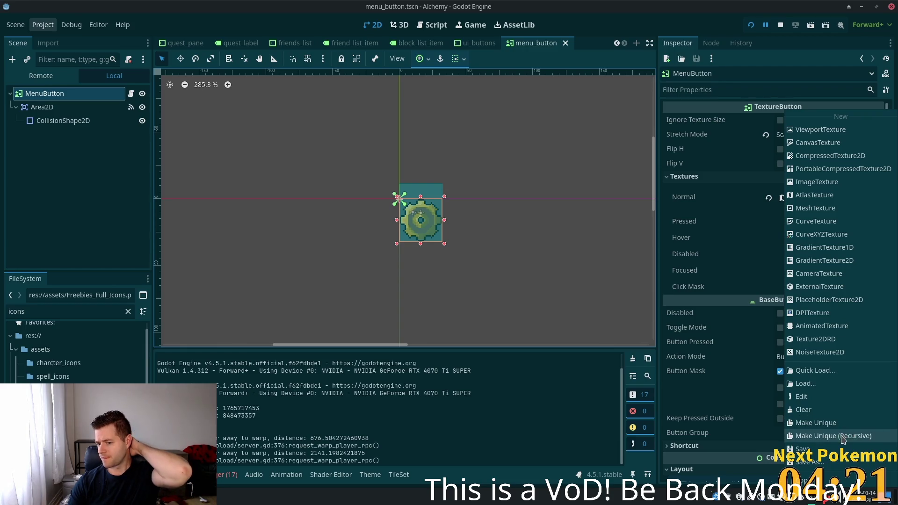
Step: Make the menu button's gear texture unique, clear its Normal texture, and save menu_button.tscn
left_click(844, 439)
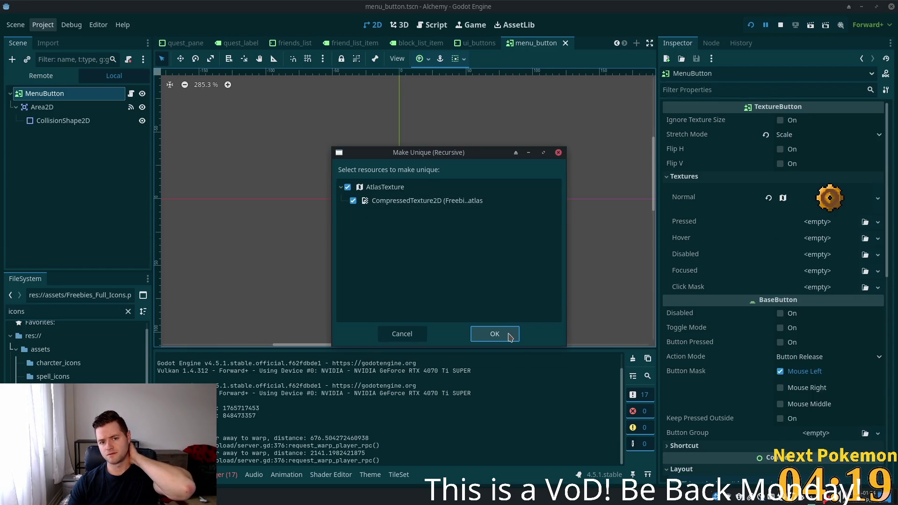
left_click(502, 334)
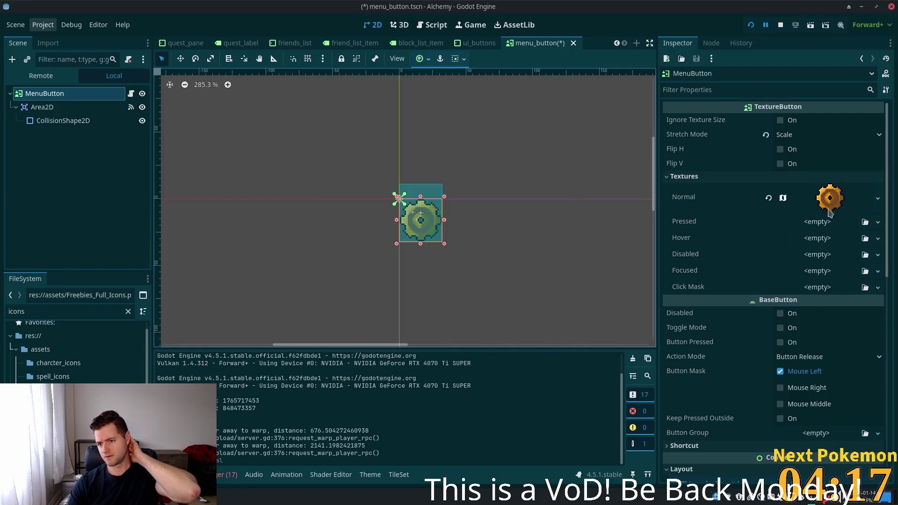
left_click(851, 208)
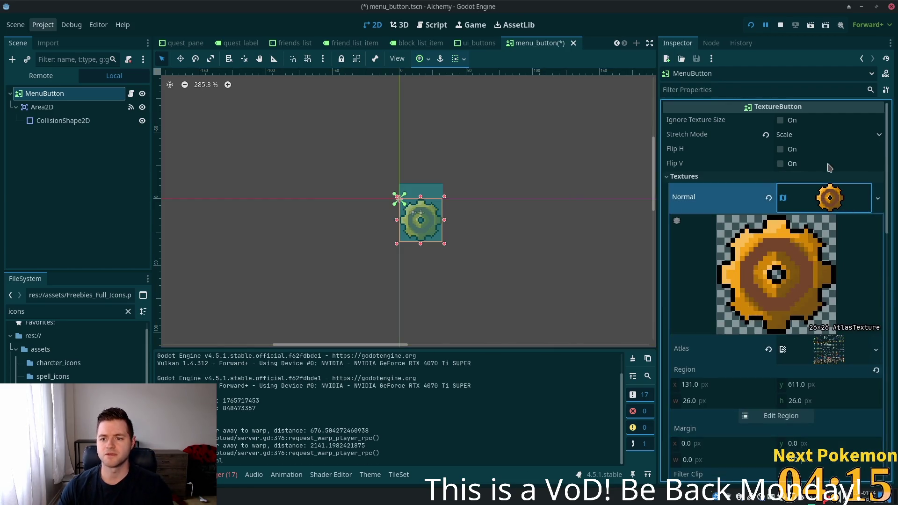
left_click(769, 197)
key("ctrl+s")
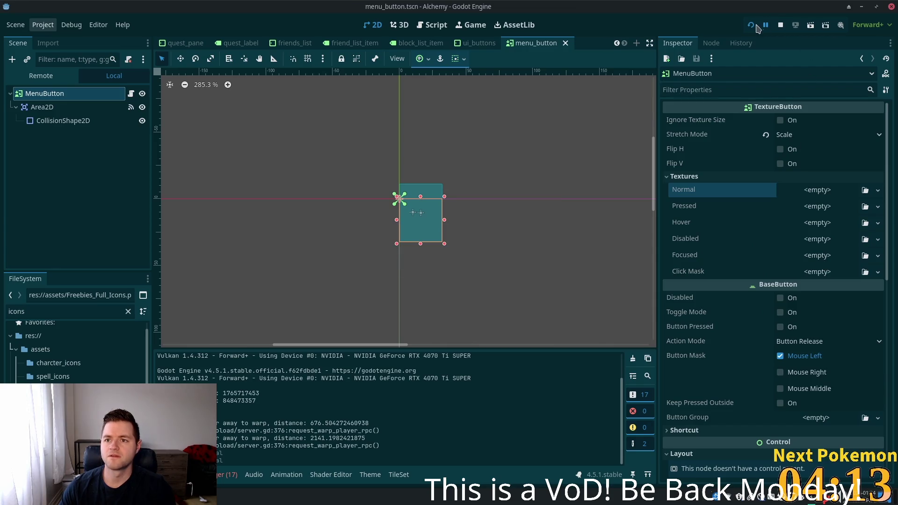
Step: Relaunch the game to check the HUD no longer shows gear icons, then close it
left_click(751, 25)
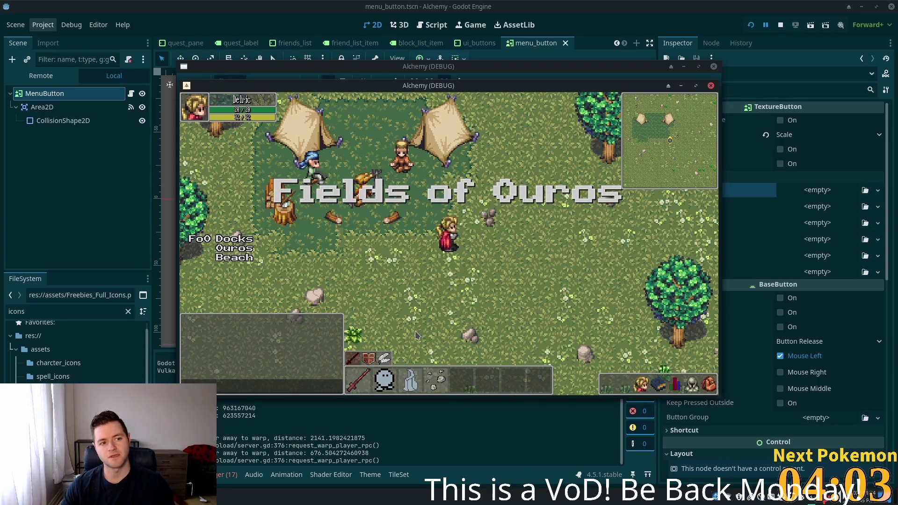
mouse_move(631, 392)
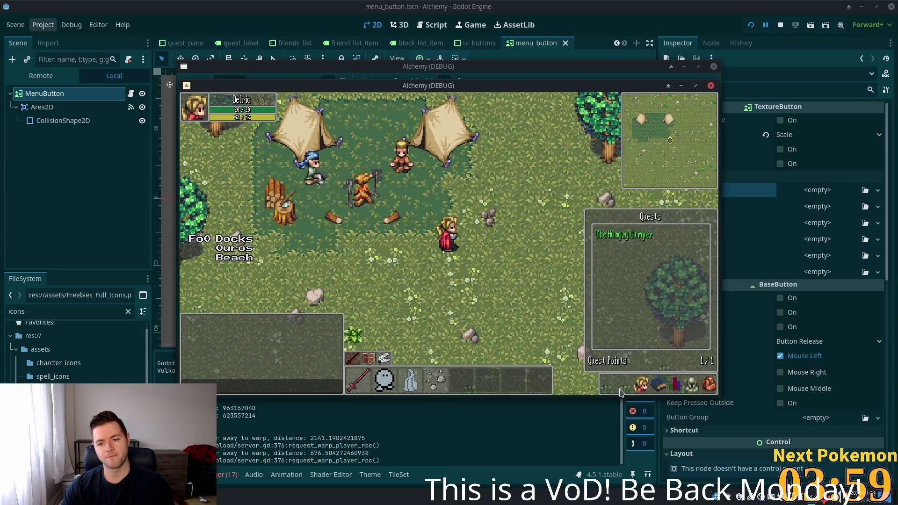
key("F8")
left_click(29, 95)
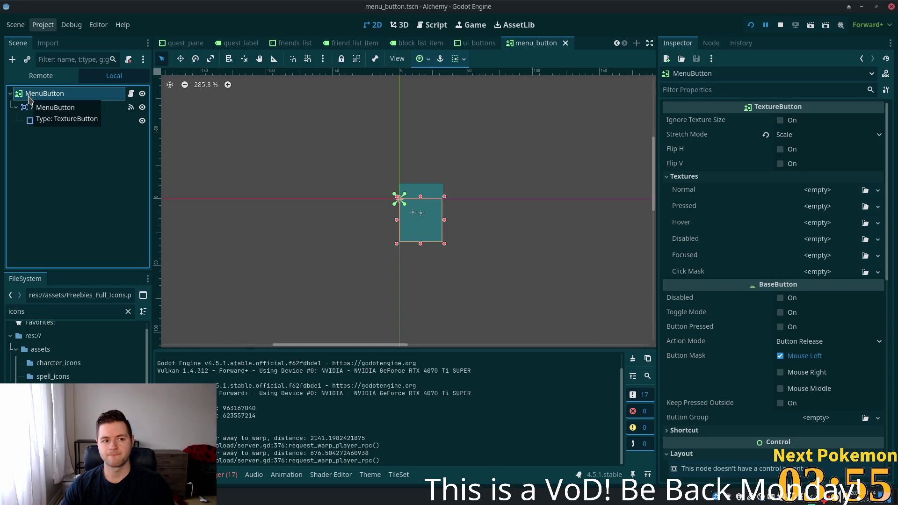
Step: Look over MenuButton's node options and Normal texture type list without changing anything
right_click(29, 99)
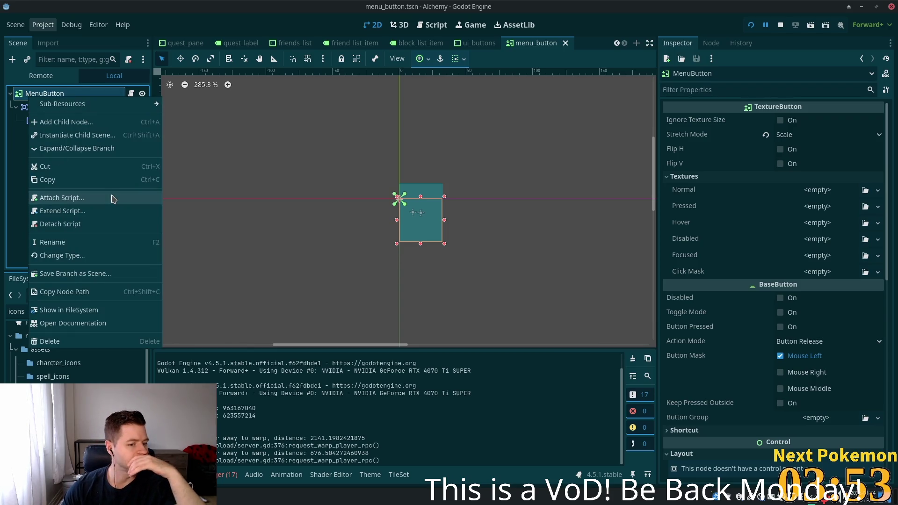
left_click(778, 278)
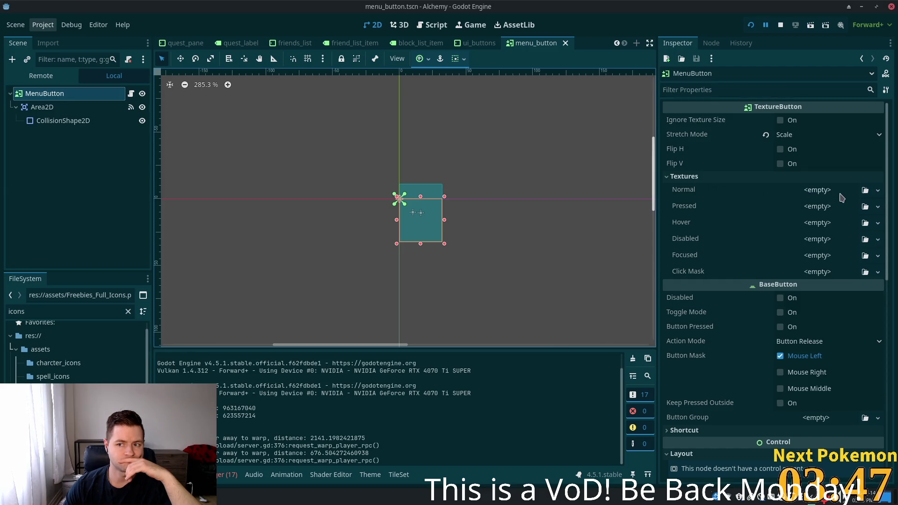
left_click(837, 196)
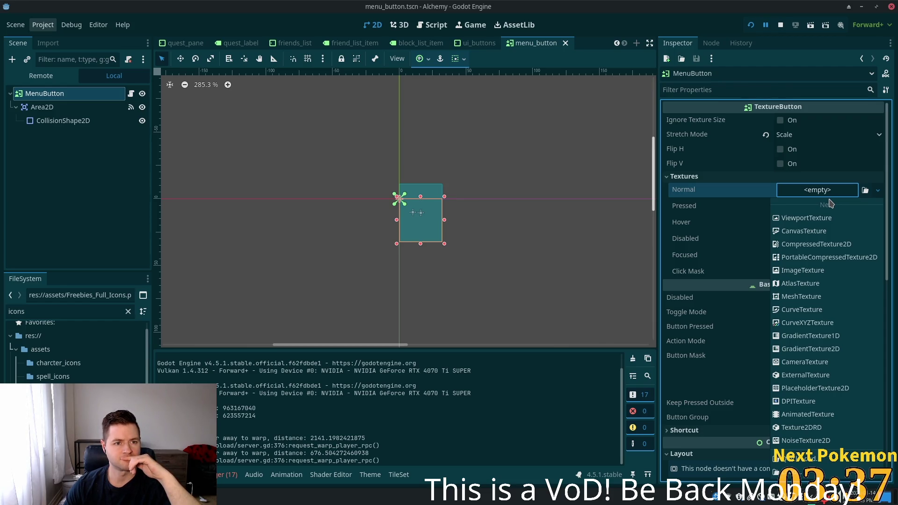
left_click(522, 45)
Step: Bring the hud scene tab to the front
scroll("up", 3)
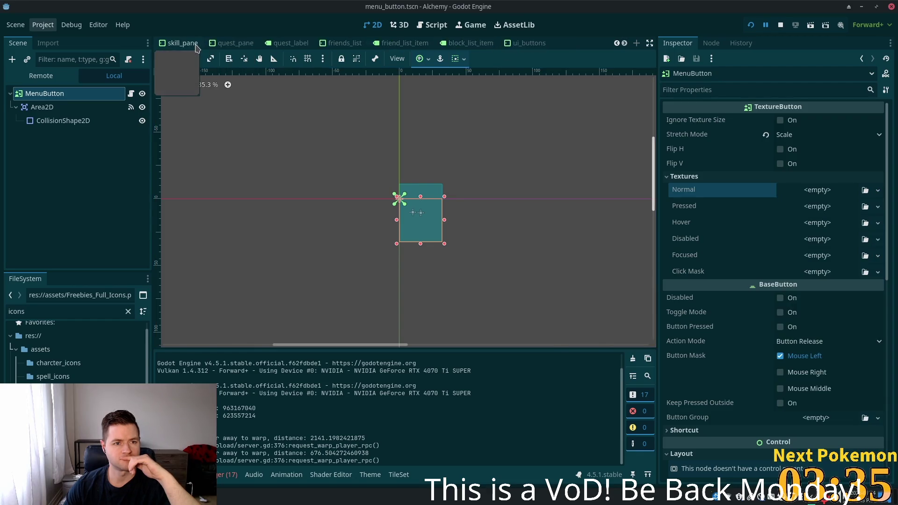
scroll("up", 3)
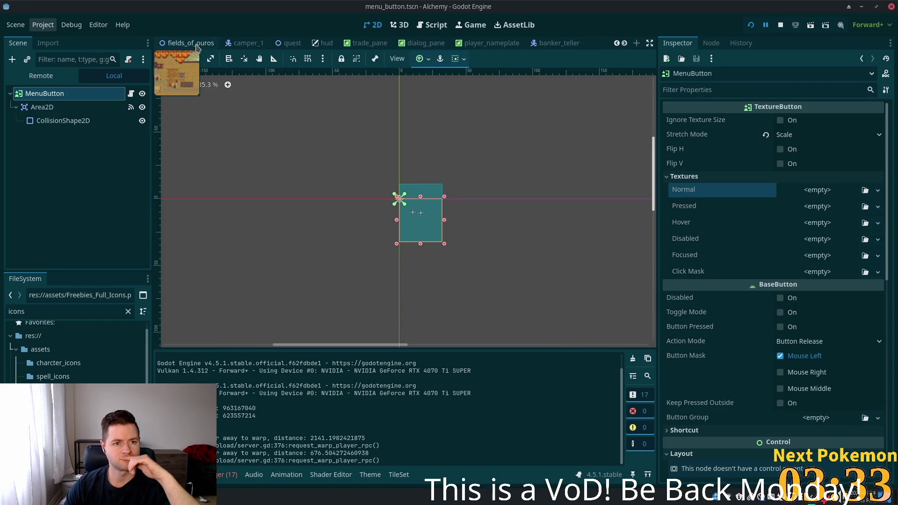
scroll("up", 3)
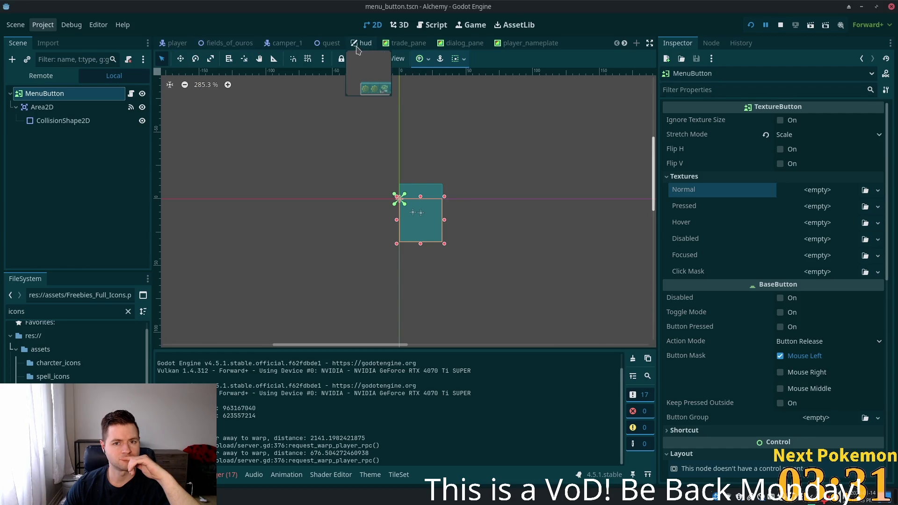
left_click(363, 44)
right_click(361, 47)
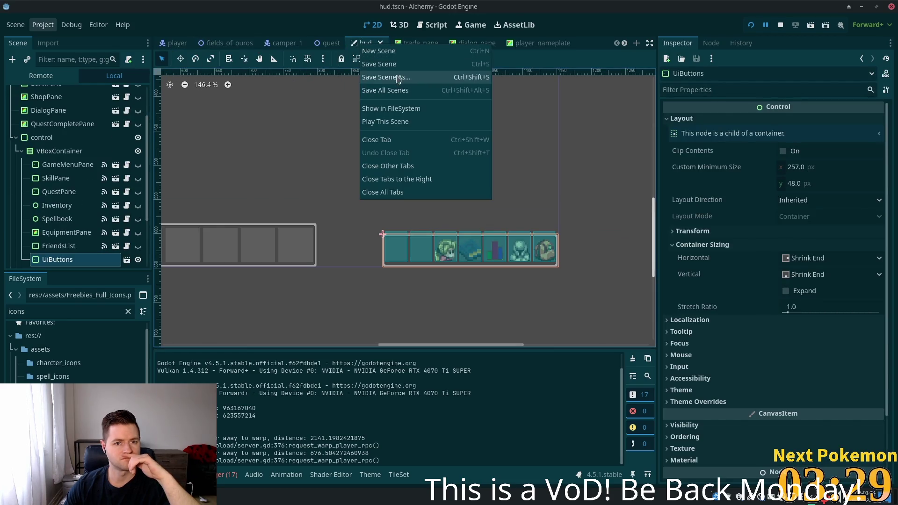
Step: Close the tabs right of hud, open the ui_buttons scene, and select MenuButton
left_click(400, 178)
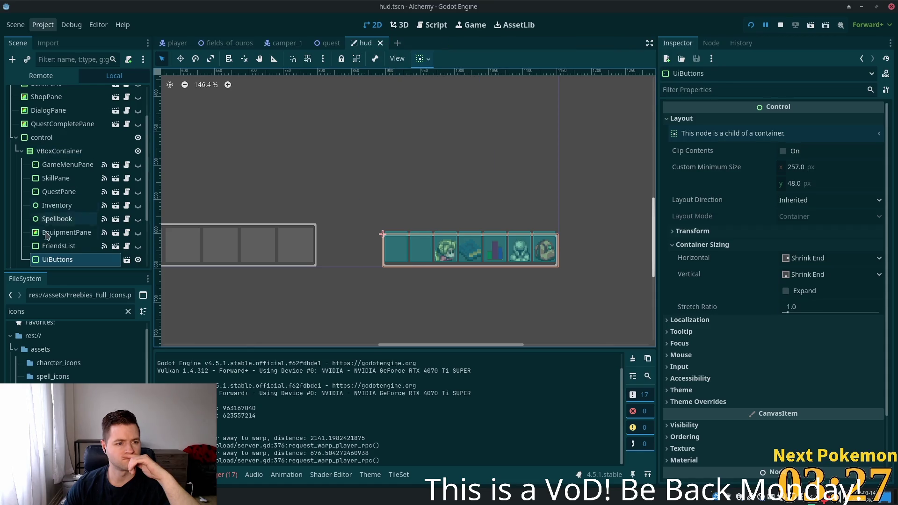
left_click(126, 261)
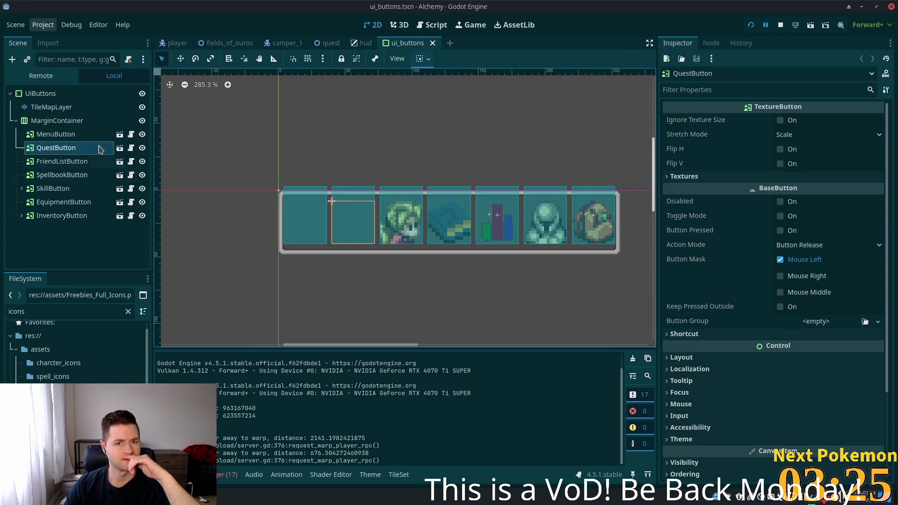
left_click(62, 137)
left_click(61, 136)
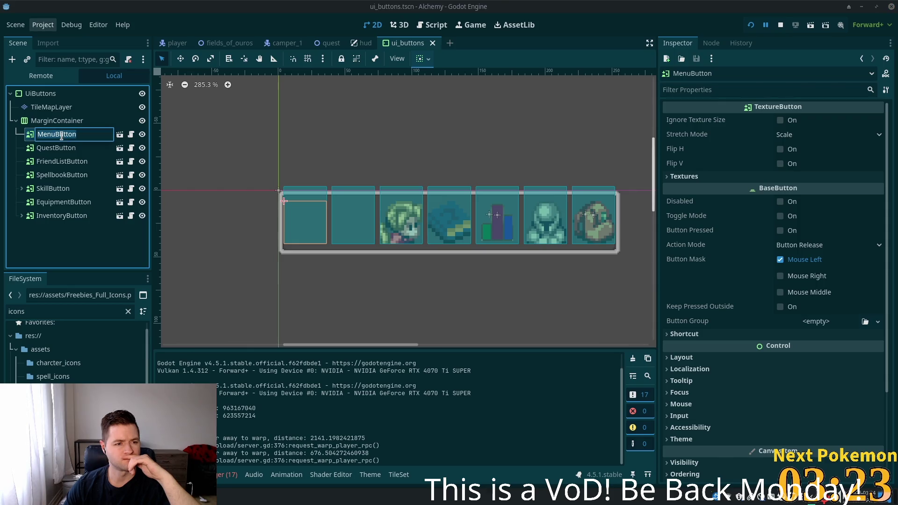
double_click(96, 136)
left_click(130, 136)
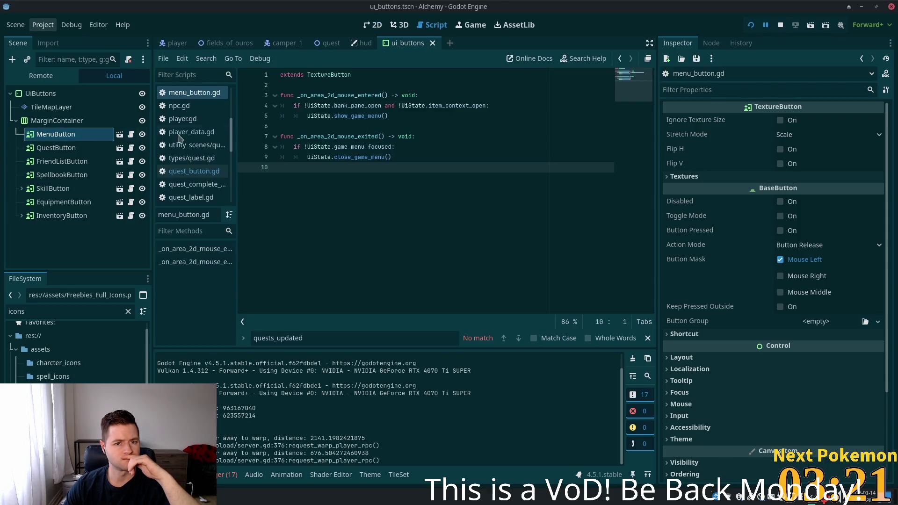
Step: Inspect MenuButton's empty Normal texture in its own tab, then open the QuestButton scene
left_click(120, 135)
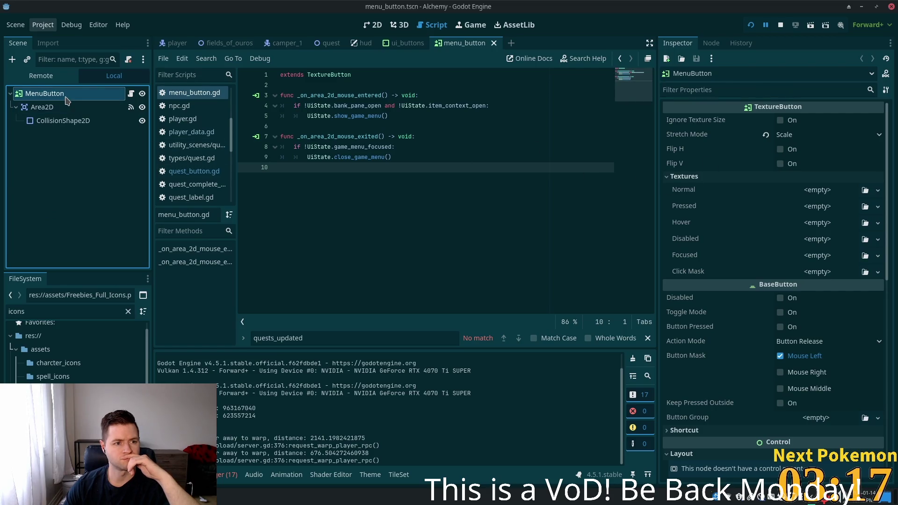
double_click(52, 94)
key("Return")
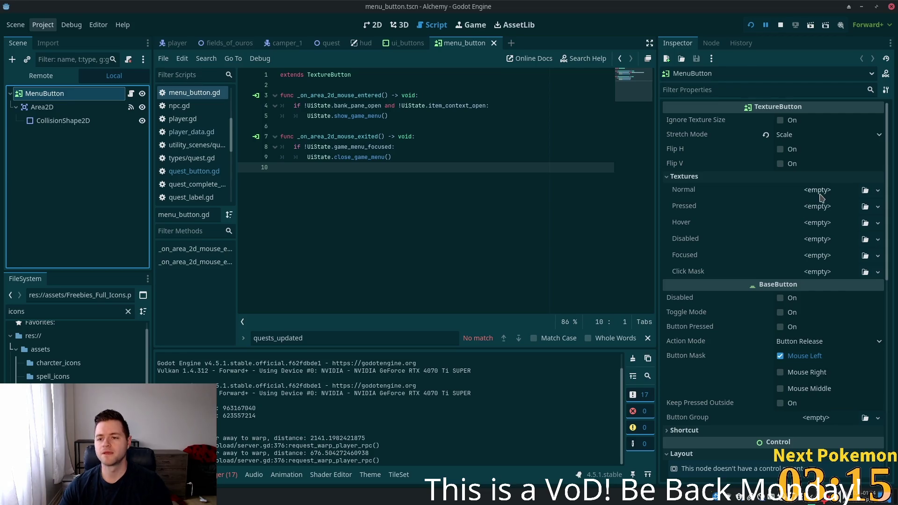
left_click(821, 196)
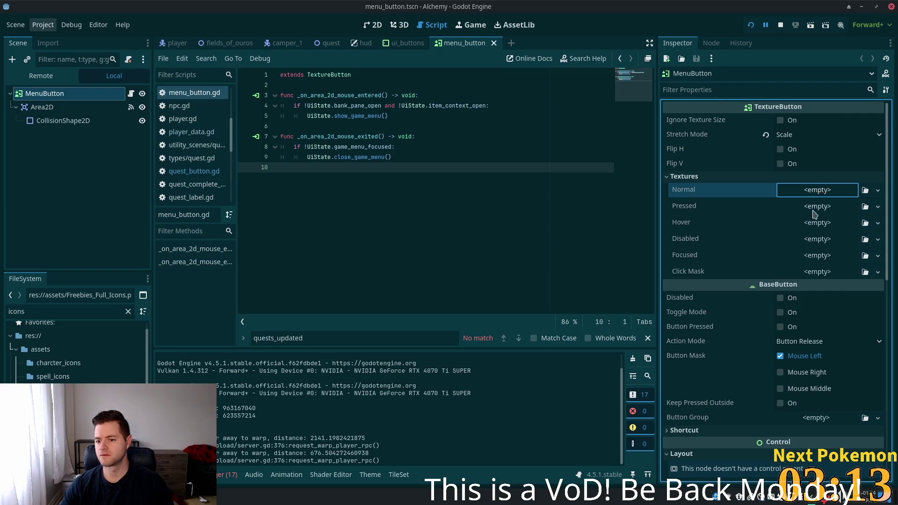
scroll("down", 3)
scroll("up", 3)
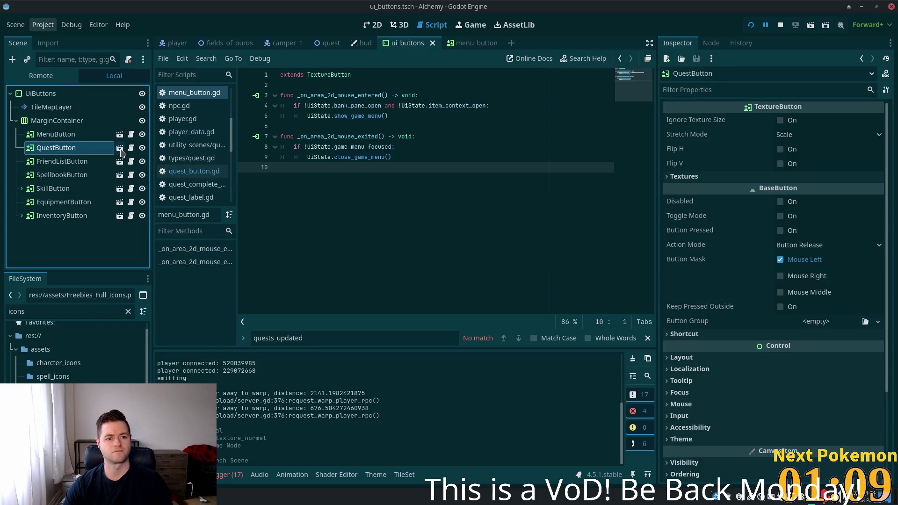
left_click(120, 150)
Step: Make QuestButton's Normal texture unique, clear it, and save the scene
left_click(75, 94)
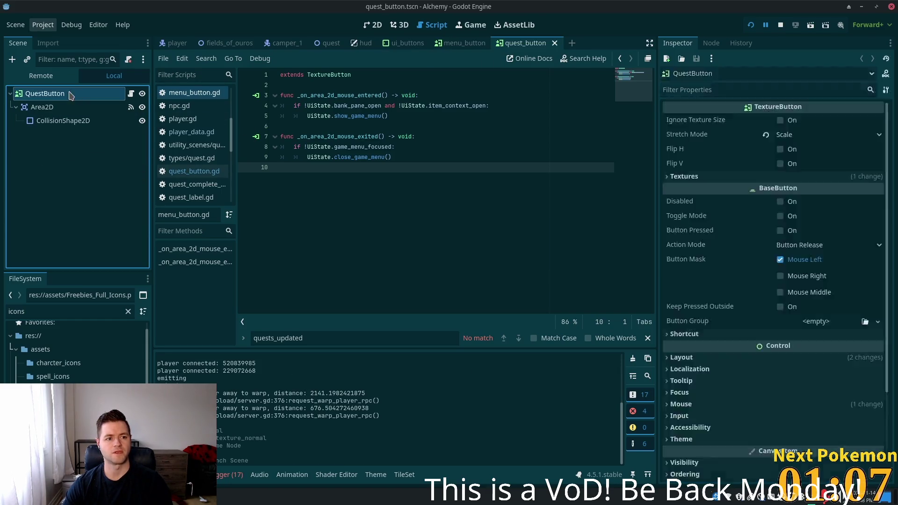
left_click(63, 120)
left_click(45, 94)
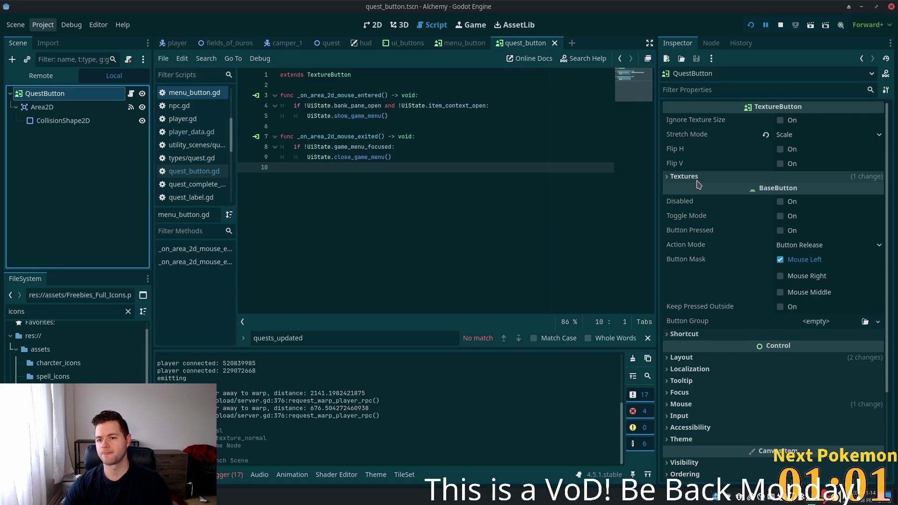
left_click(720, 176)
right_click(829, 204)
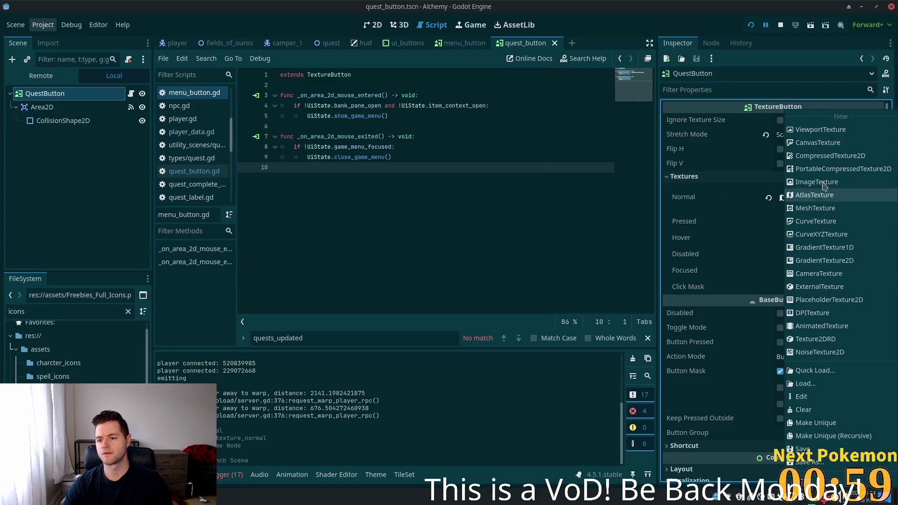
left_click(816, 422)
left_click(768, 198)
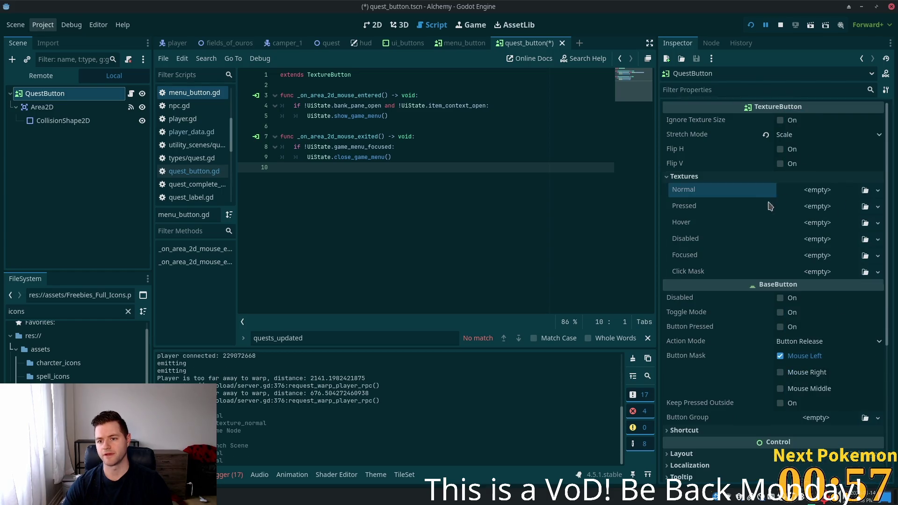
key("ctrl+s")
Step: Give Normal a new AtlasTexture using the cozy furnishings sprite sheet, found via a '16x16' filter
left_click(816, 194)
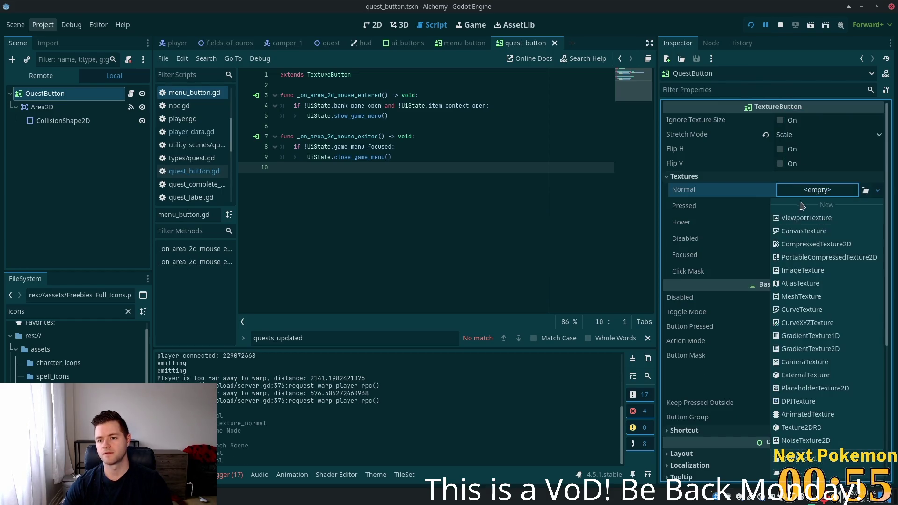
left_click(802, 283)
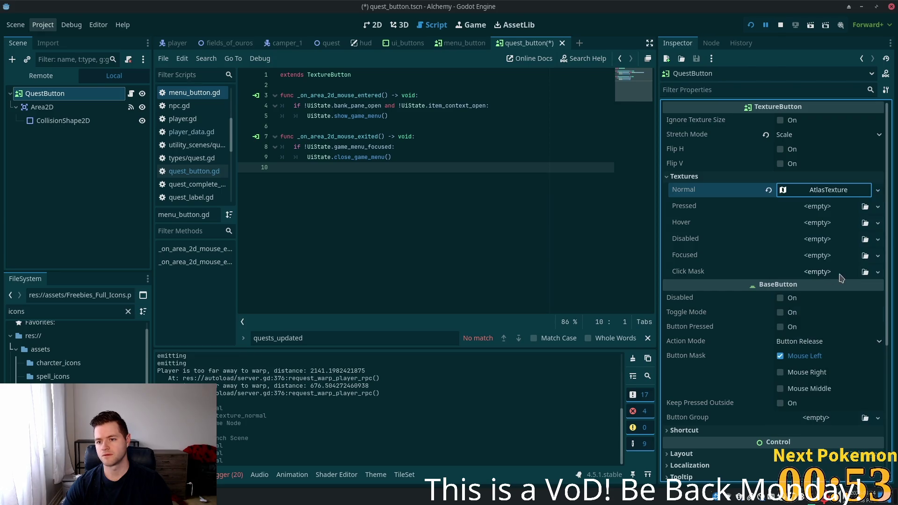
left_click(818, 189)
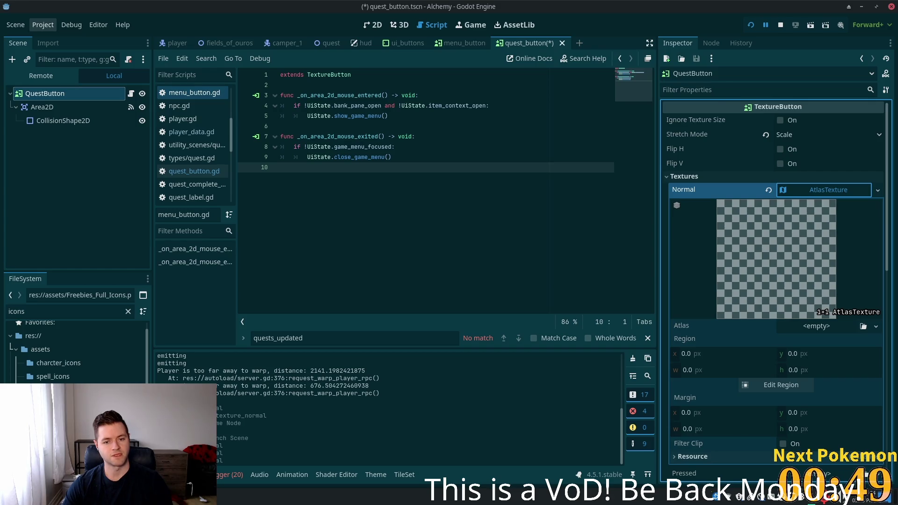
double_click(68, 311)
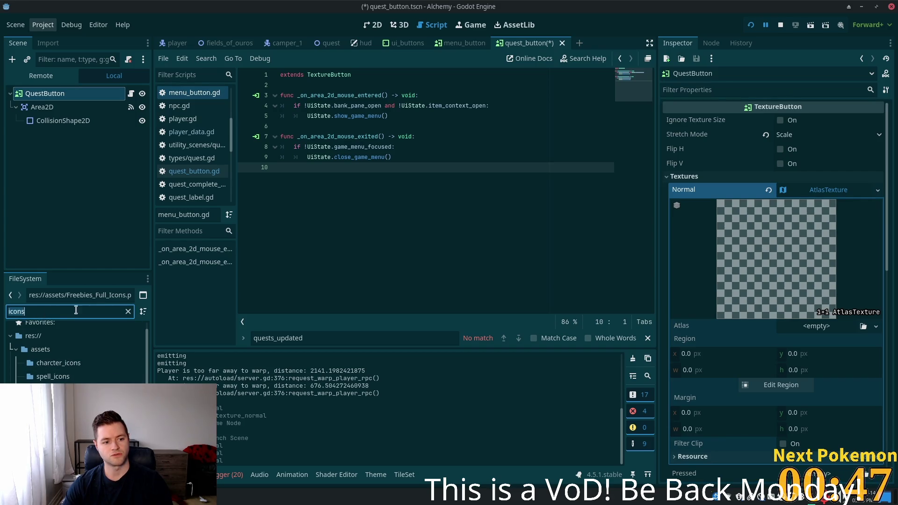
type("1")
type("6x")
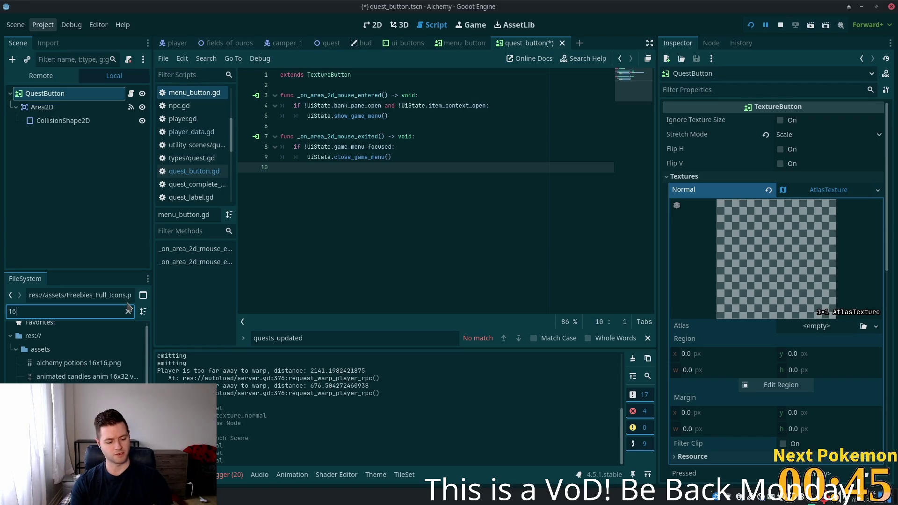
type("16")
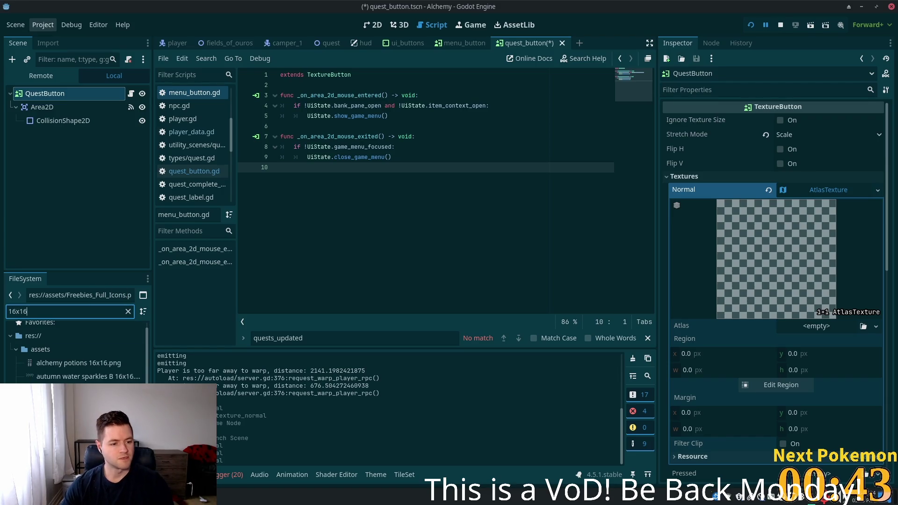
key("Down")
left_click_drag(697, 258, 819, 331)
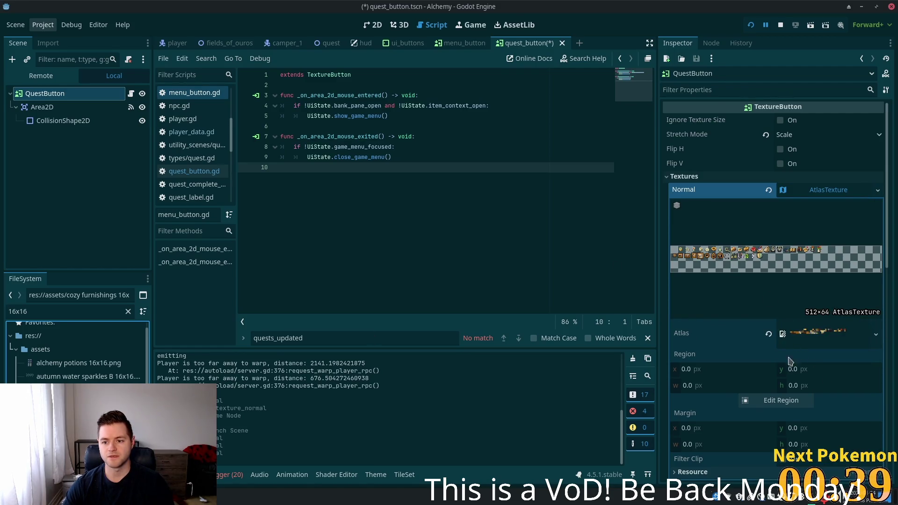
Step: Select the 15×16 parchment-and-quill region, save the scene, and relaunch the game
left_click(776, 400)
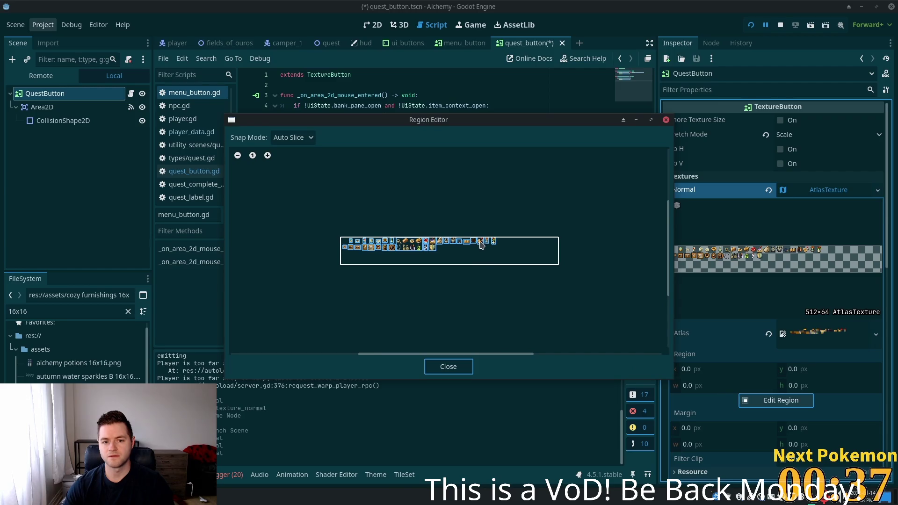
left_click(482, 241)
left_click(450, 367)
key("ctrl+s")
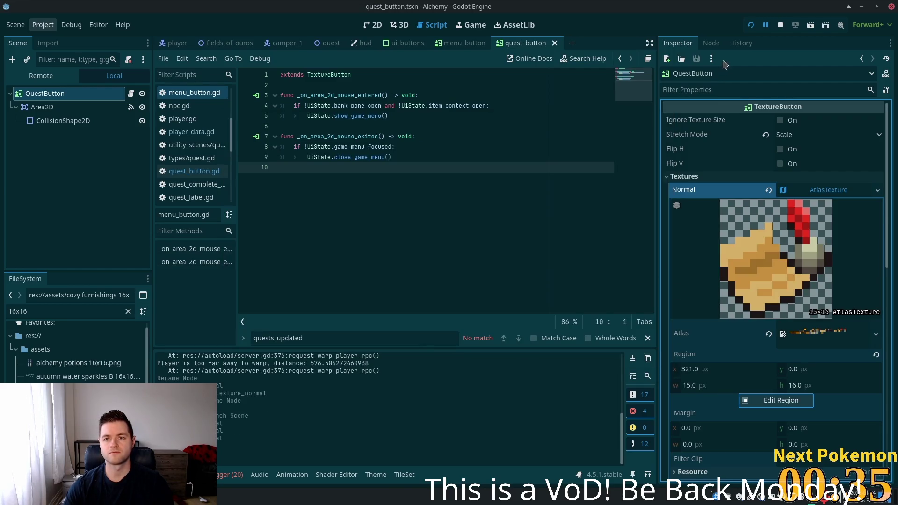
left_click(749, 27)
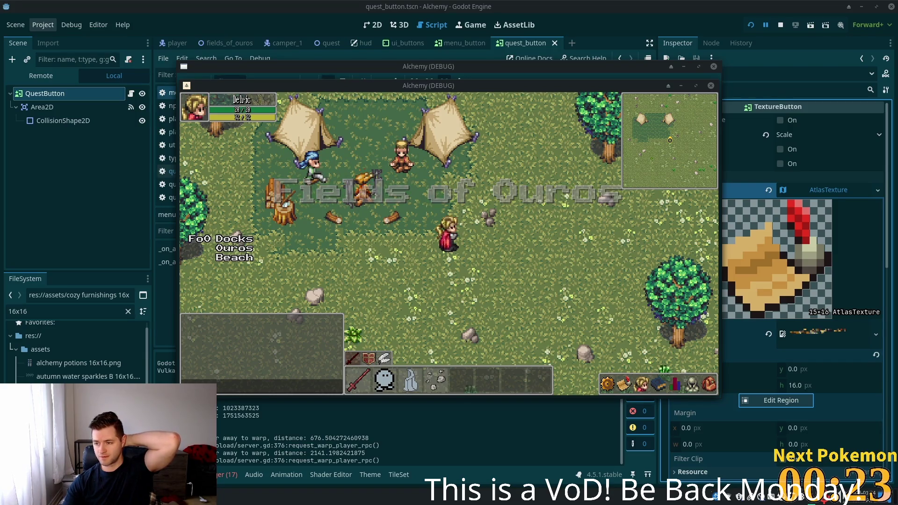
Step: Confirm the in-game quest list shows The Hungry Camper, then close it
left_click(619, 390)
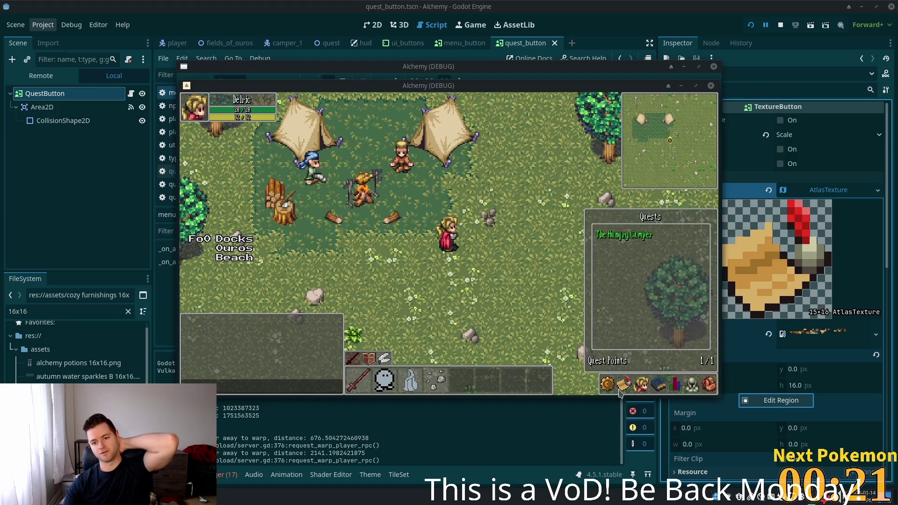
left_click(606, 386)
left_click(640, 385)
left_click(626, 387)
left_click(640, 385)
left_click(629, 388)
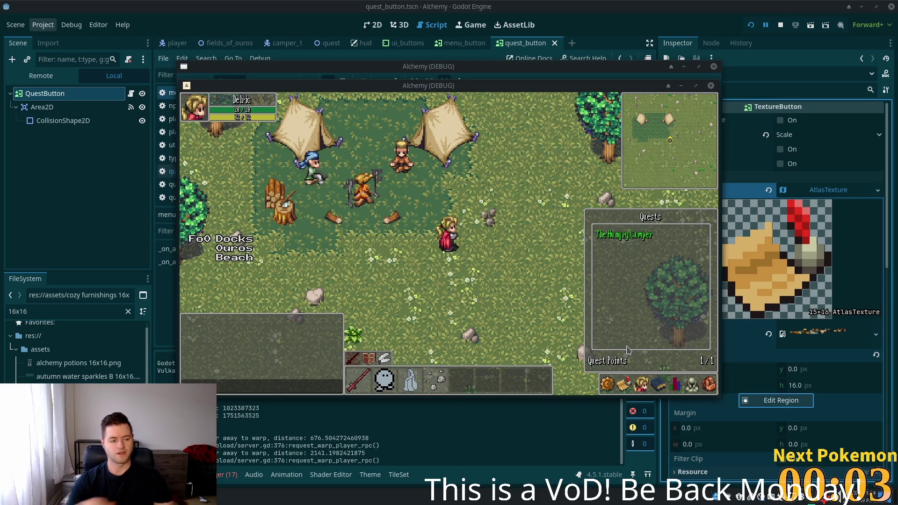
left_click(596, 294)
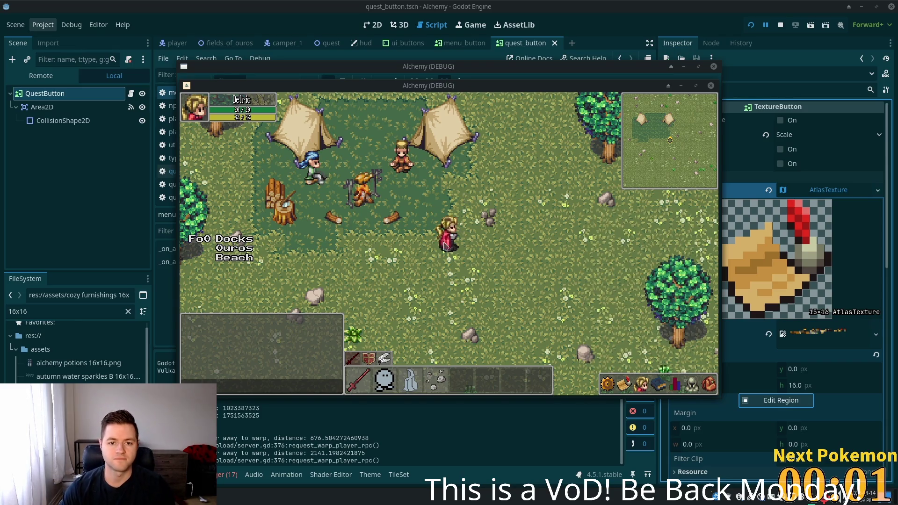
Step: Walk the character north into the tent camp, then switch to phpMyAdmin
key("a")
key("w")
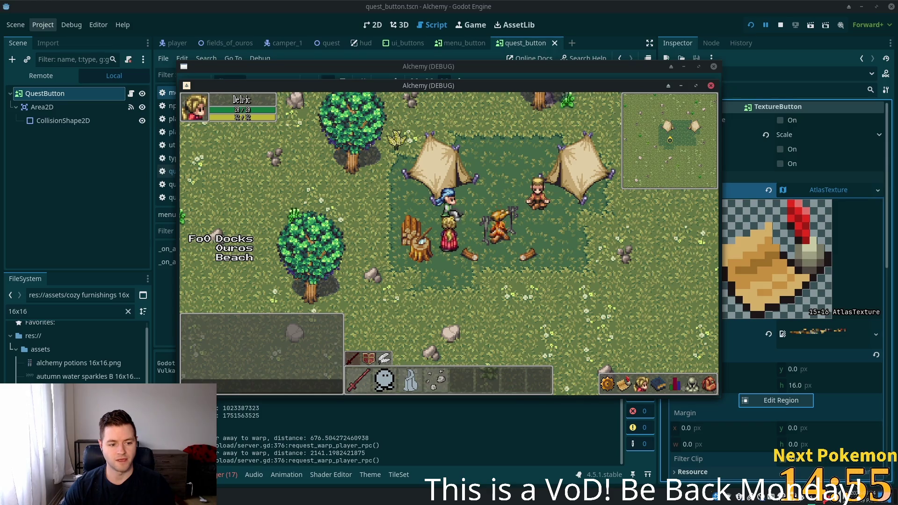
key("alt+Tab")
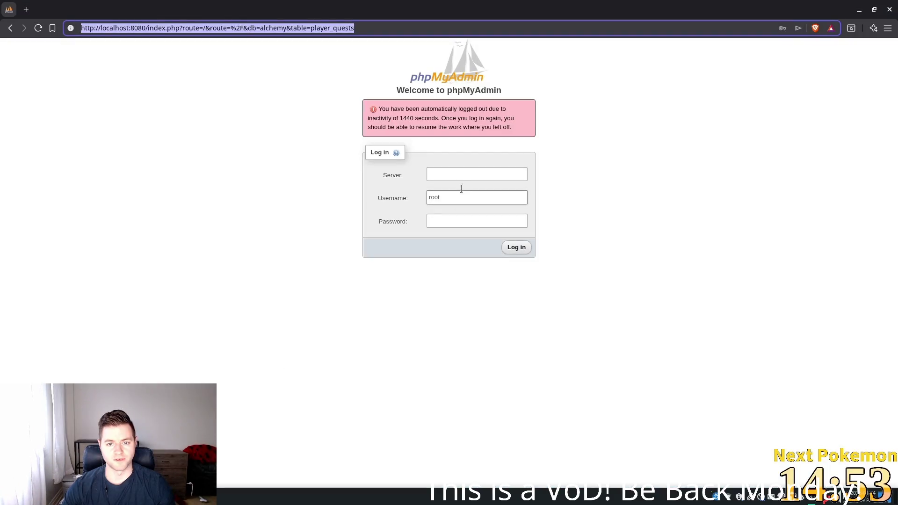
Step: Log back into phpMyAdmin with server db and the saved credentials
left_click(451, 173)
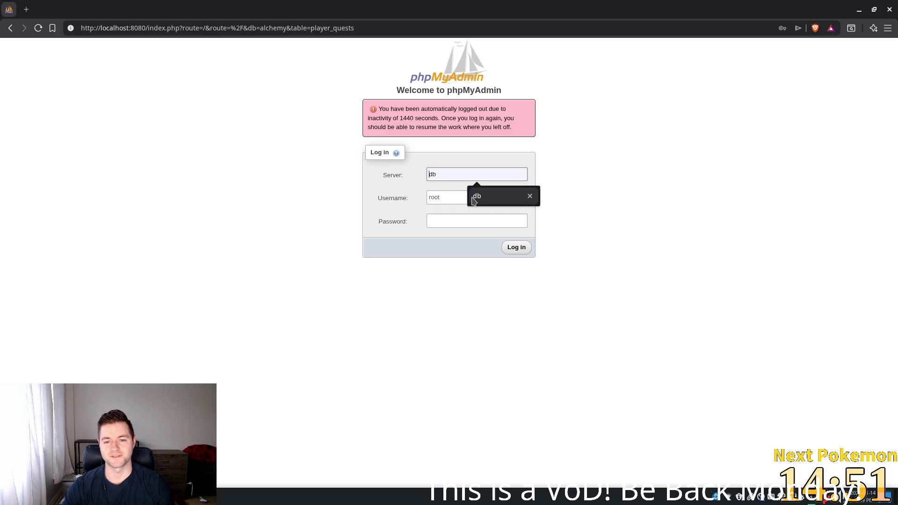
left_click(472, 197)
left_click(496, 220)
left_click(510, 247)
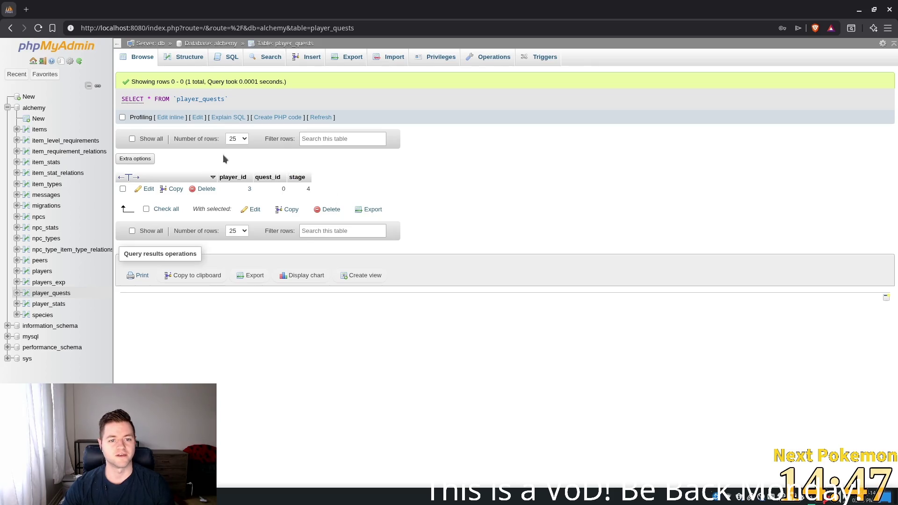
Step: Set the player_quests row's stage to 3, close the settings dialog, and return to Godot
type("3")
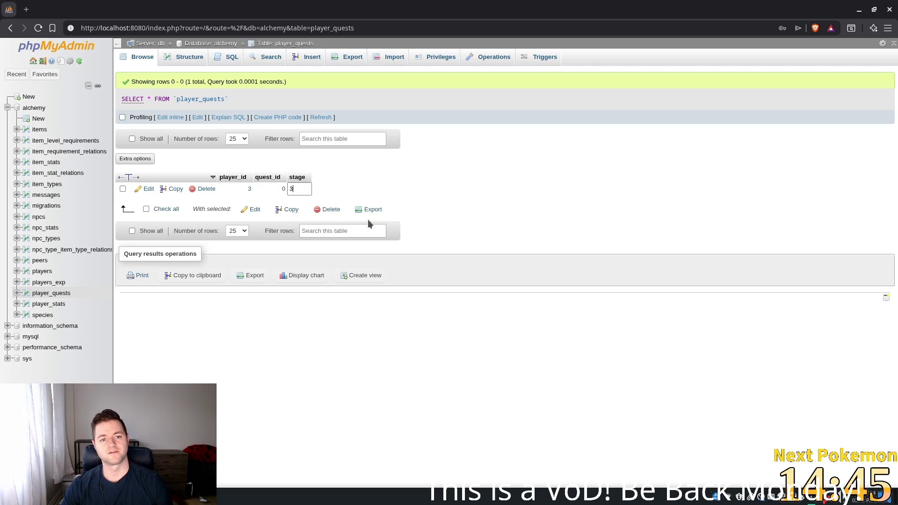
key("Return")
key("ctrl+s")
key("Escape")
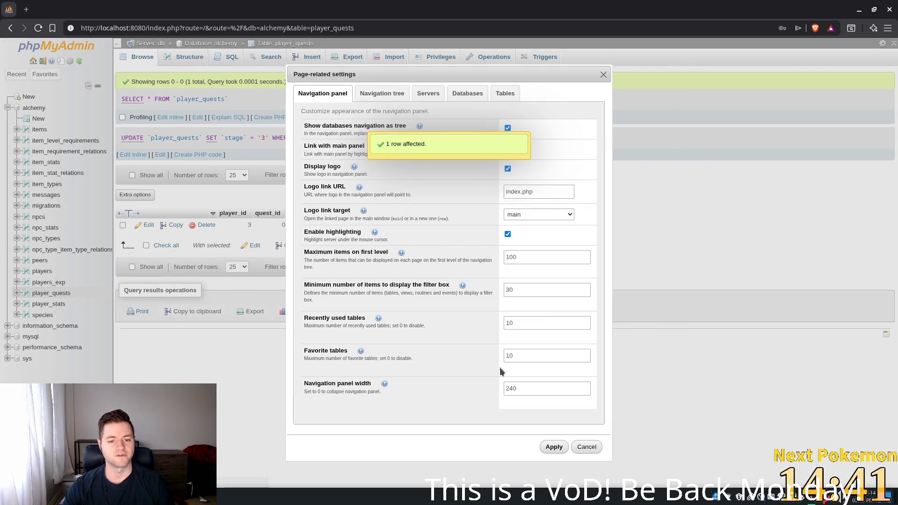
left_click(587, 446)
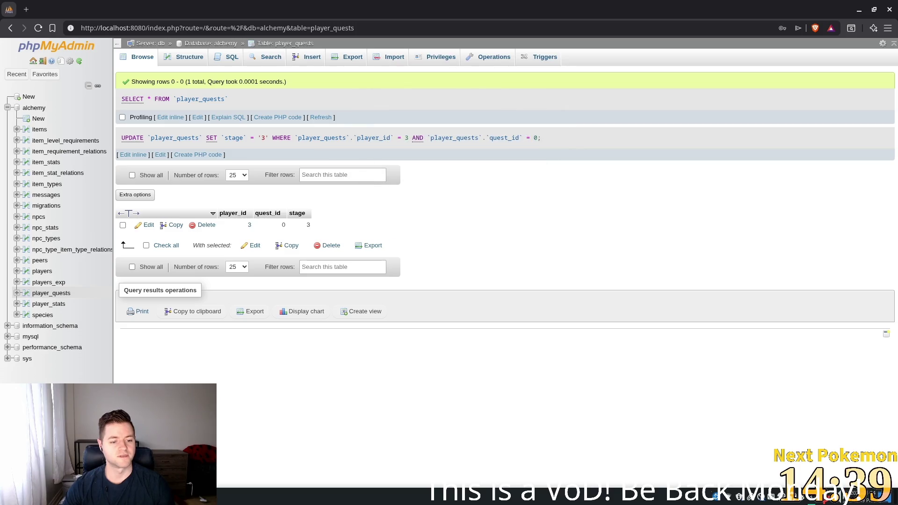
key("alt+Tab")
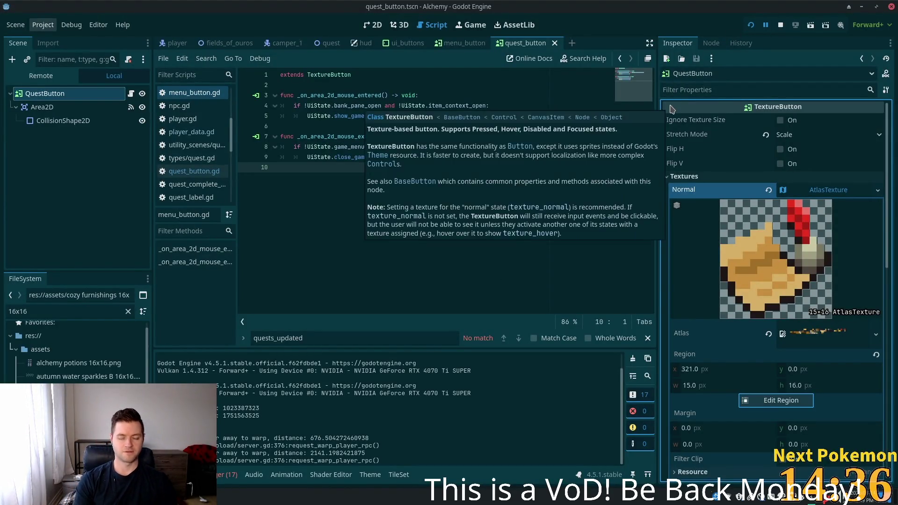
Step: Relaunch the game with F5 and drag the rear Alchemy (DEBUG) window to the front
key("F5")
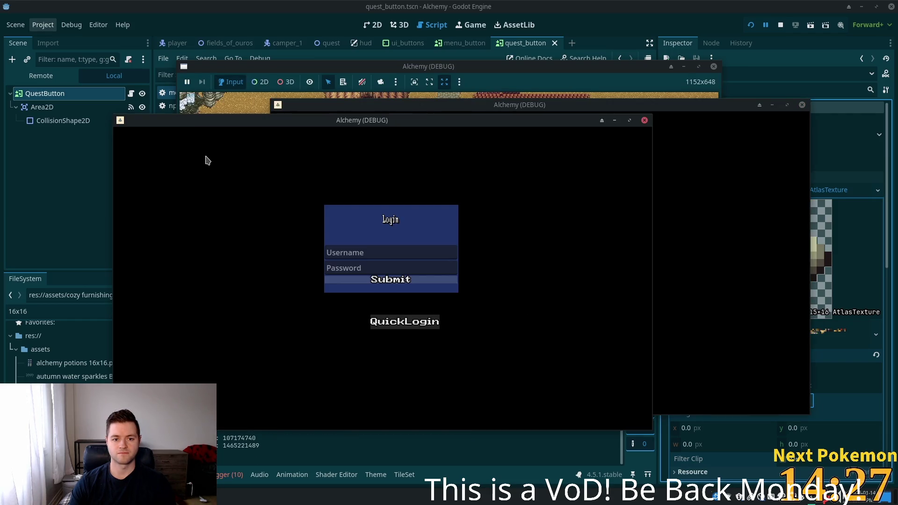
left_click_drag(564, 105, 478, 111)
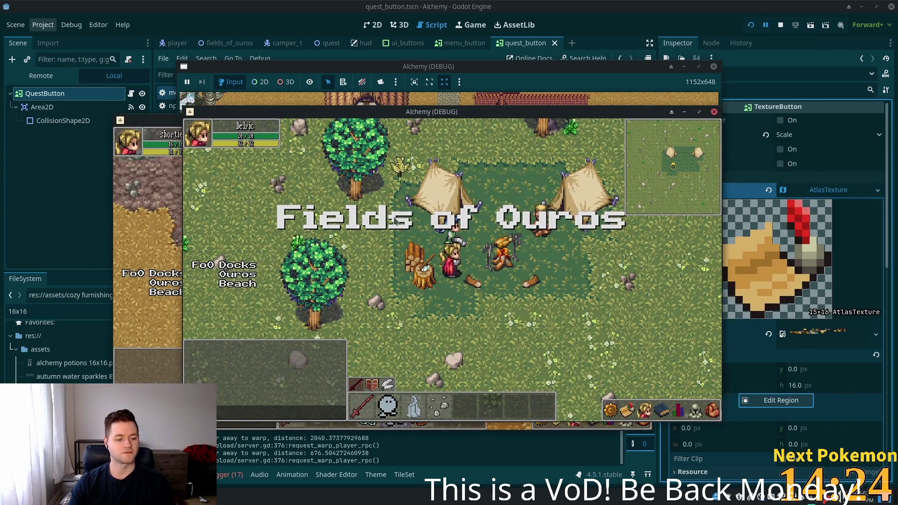
key("super")
Step: Launch Peek and align its recording frame over the Alchemy game window
type("peel")
key("BackSpace")
type("k")
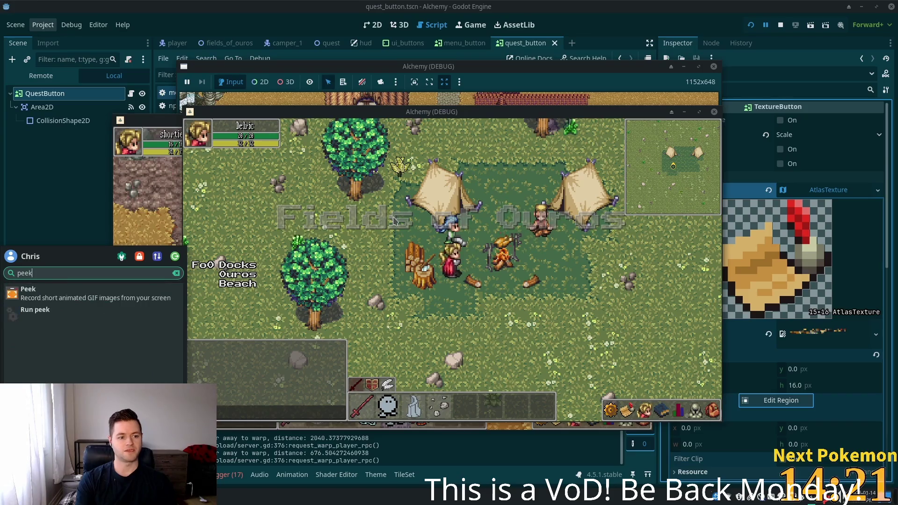
key("Return")
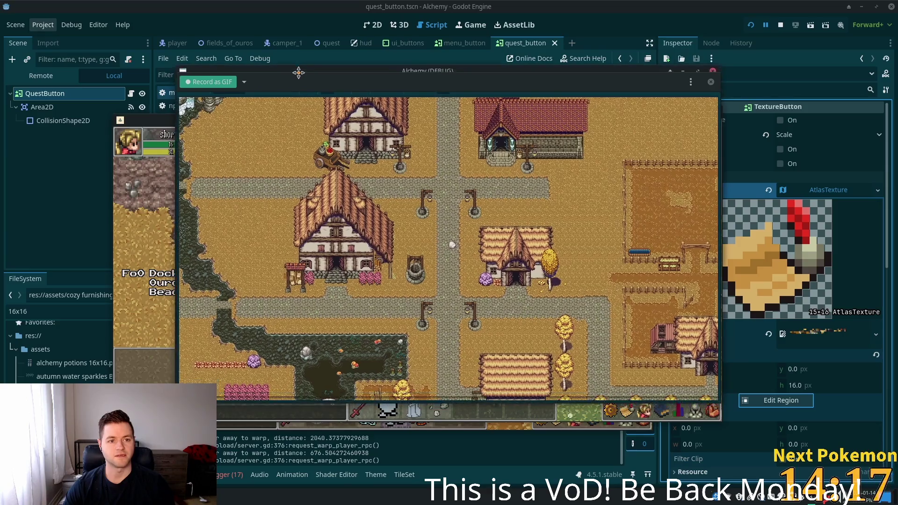
left_click_drag(297, 78, 306, 83)
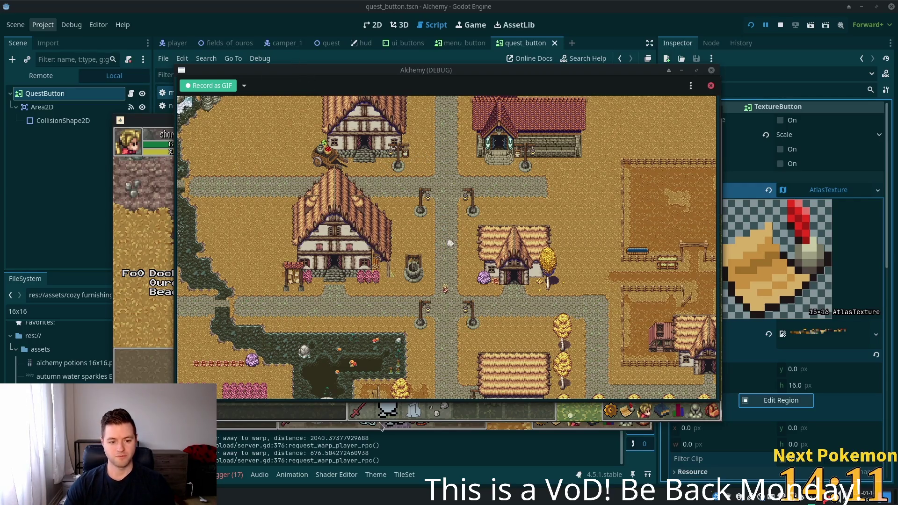
left_click_drag(312, 83, 317, 104)
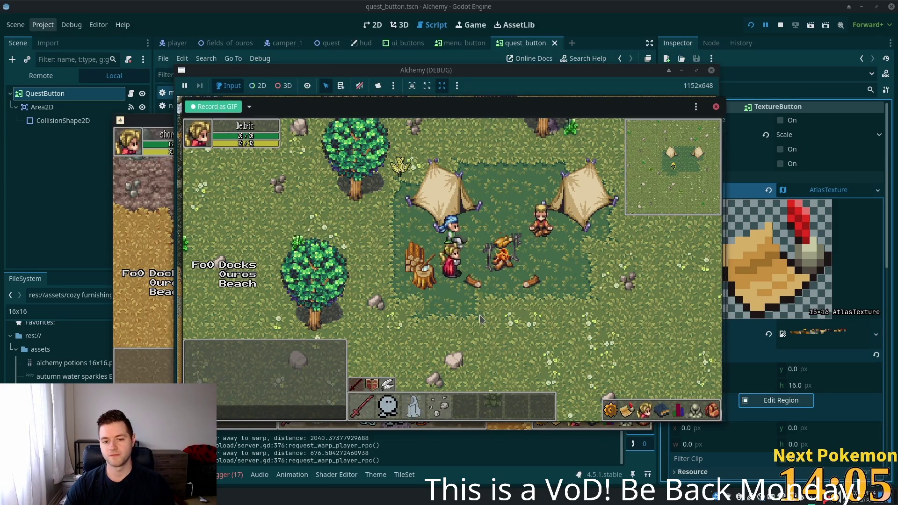
Step: Walk the character east out of camp through the grass and attack a deer
left_click(483, 312)
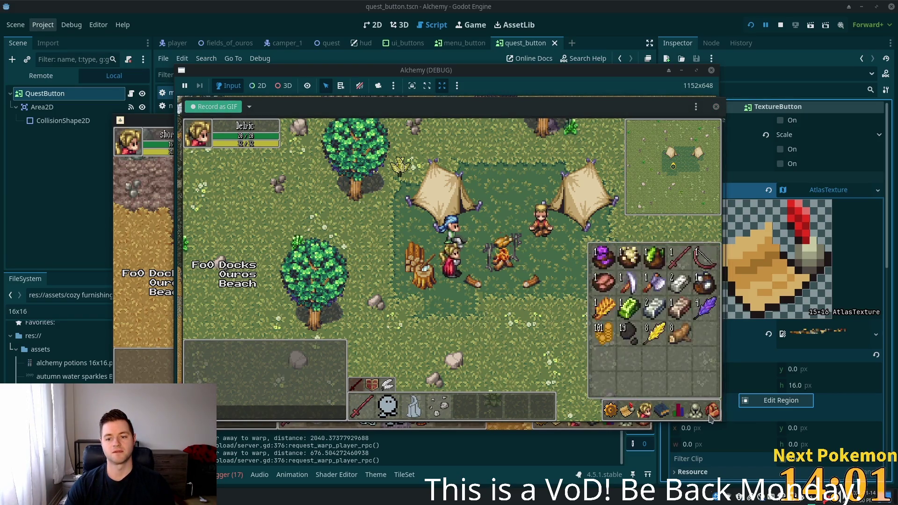
left_click(560, 281)
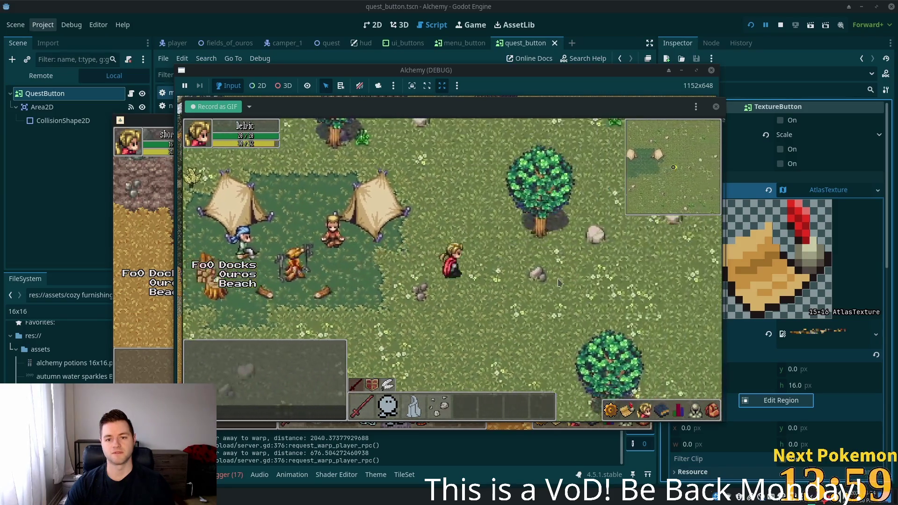
left_click(501, 267)
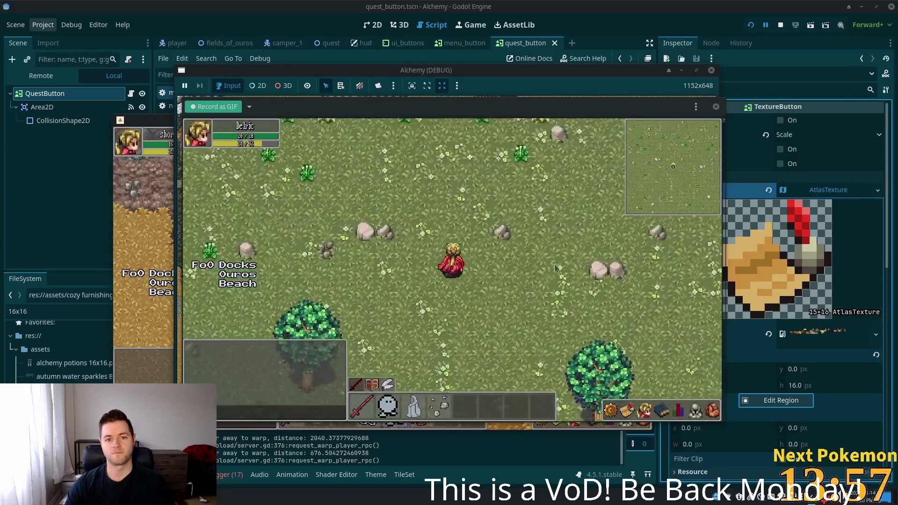
left_click(502, 289)
left_click(502, 289)
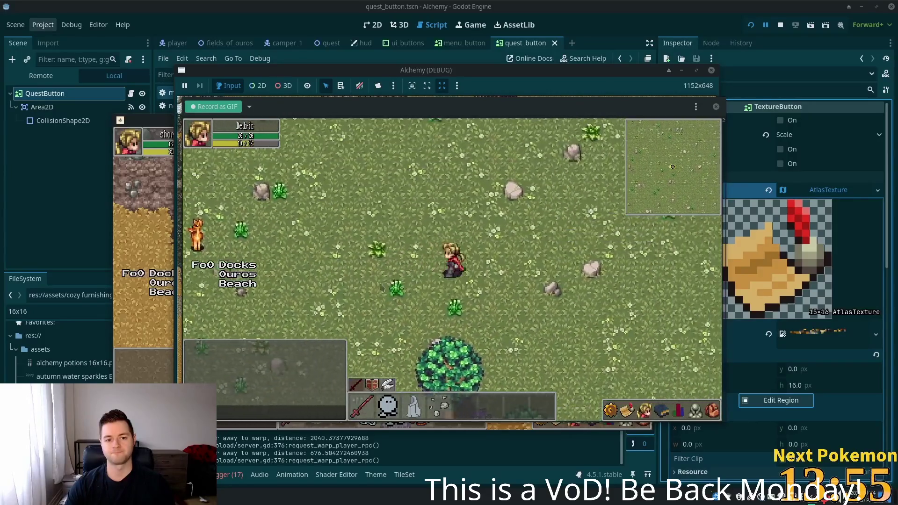
Step: Walk back to camp, confirm The Hungry Camper is in the quest list, then switch to phpMyAdmin
left_click(435, 270)
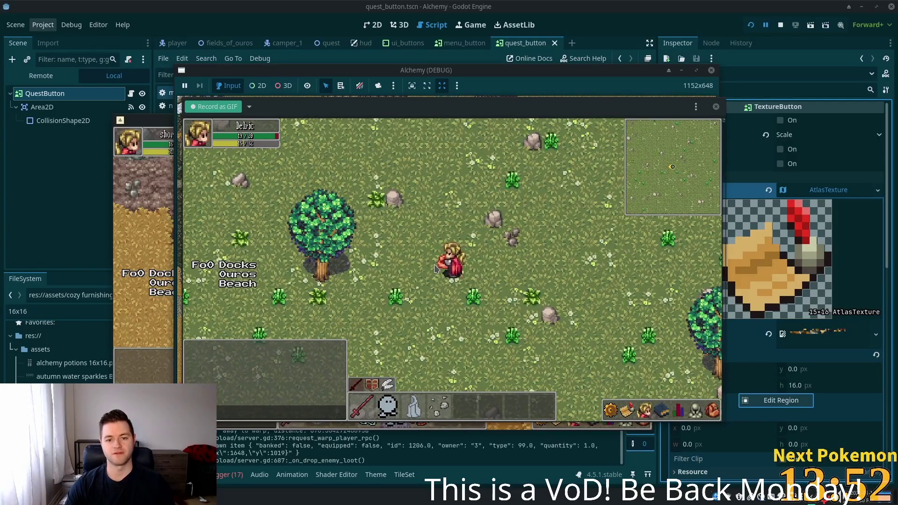
left_click_drag(450, 267, 460, 293)
left_click(627, 410)
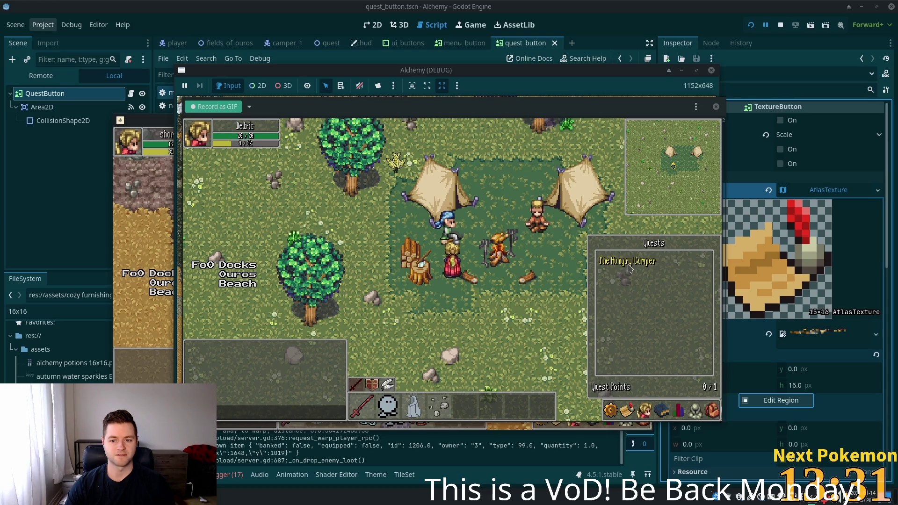
key("q")
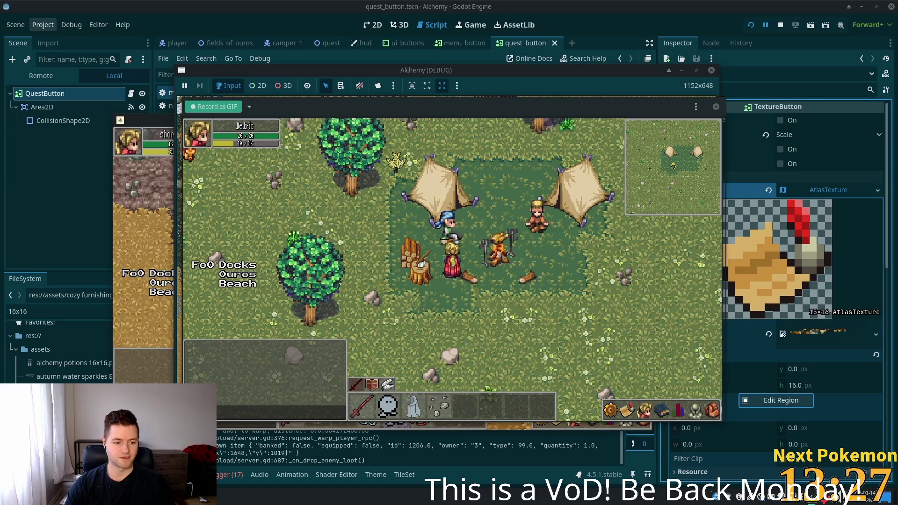
key("alt+Tab")
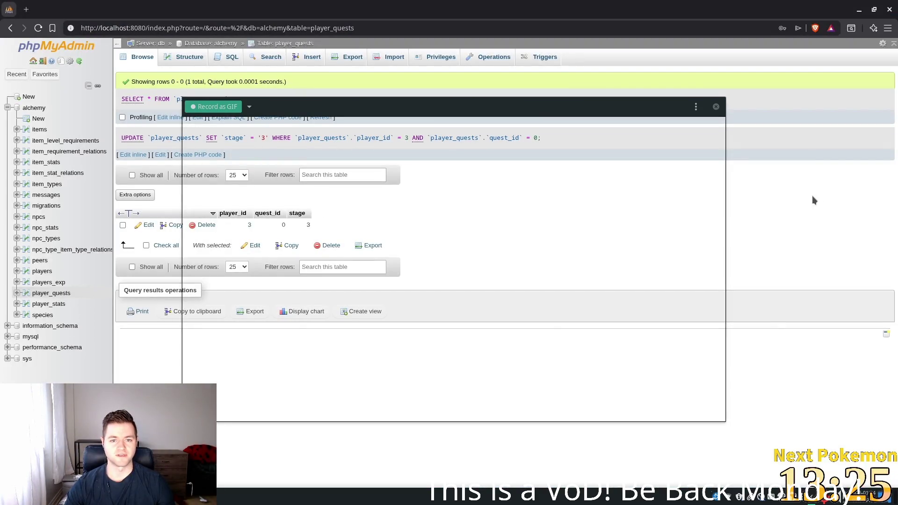
Step: Delete the single player_quests row, then run the Alchemy project again from Godot
double_click(308, 225)
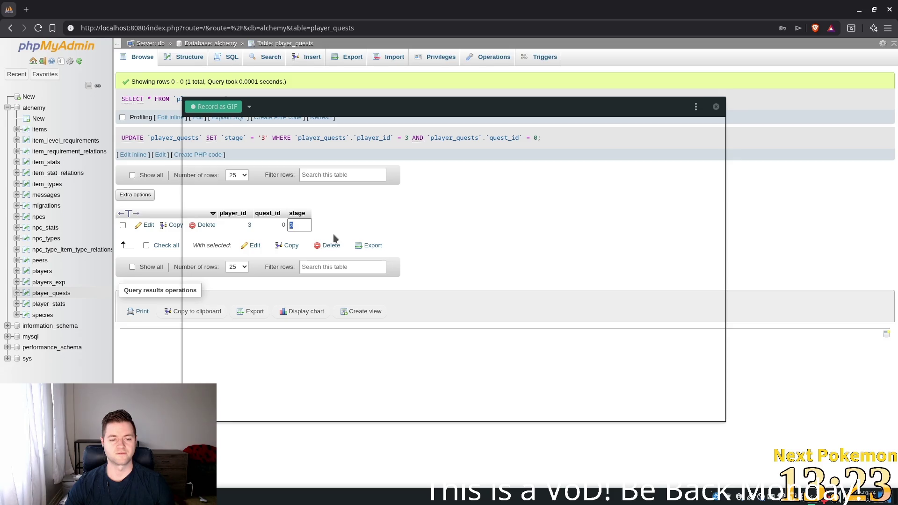
left_click(206, 226)
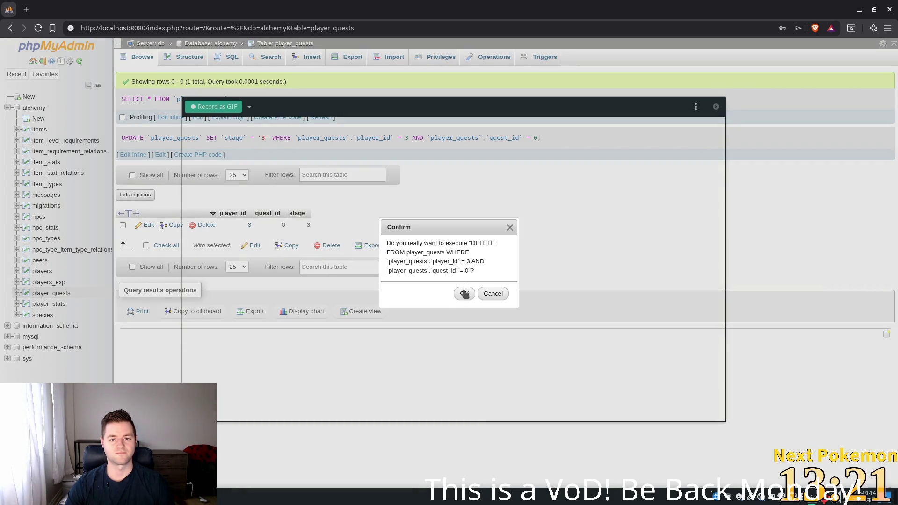
left_click(464, 293)
key("alt+Tab")
left_click(750, 26)
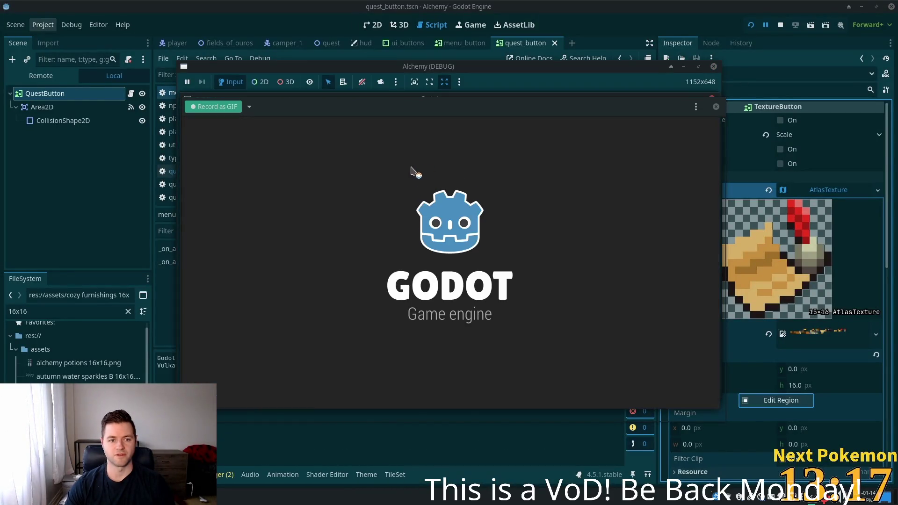
Step: Raise the new game window level with the other, then close the front Alchemy (DEBUG) window
left_click_drag(341, 109, 334, 82)
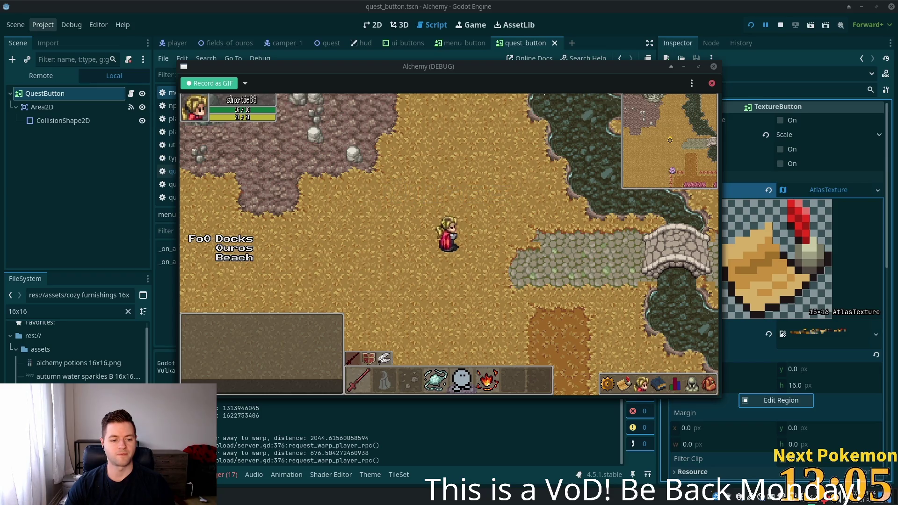
mouse_move(243, 497)
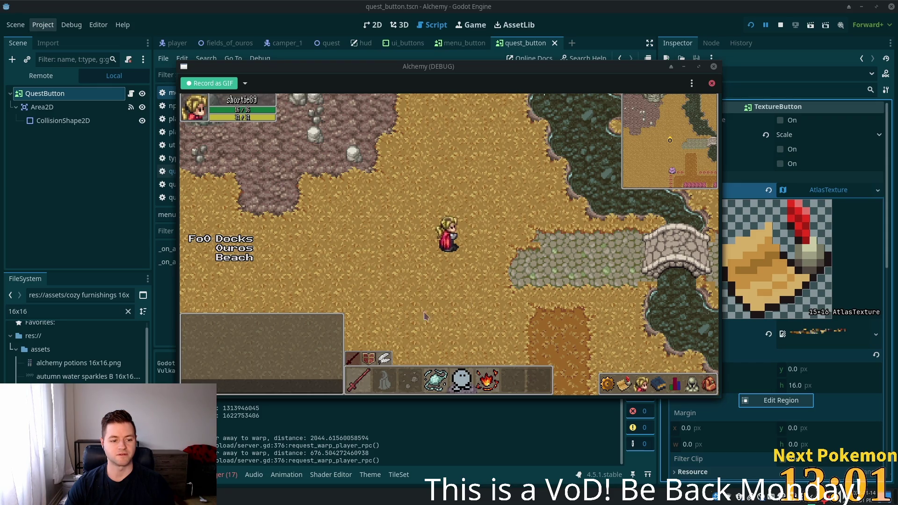
left_click(780, 25)
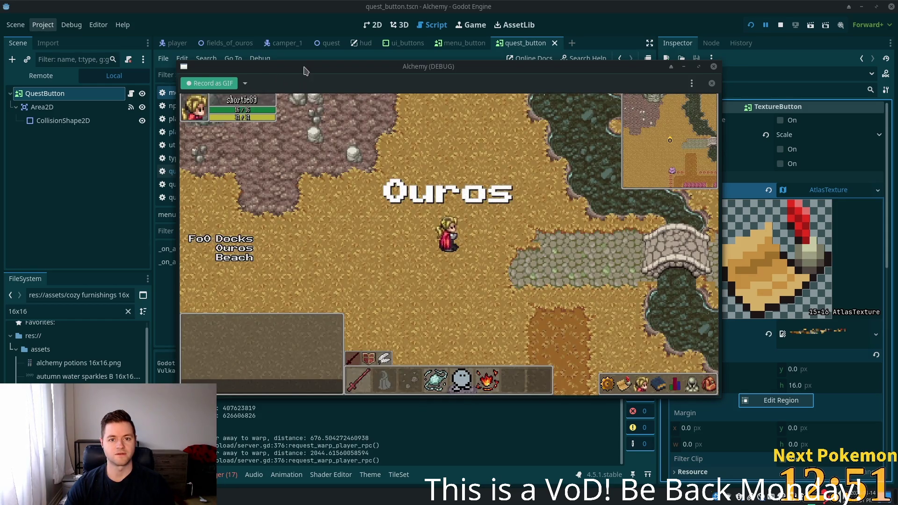
Step: Move the camp game window beneath Peek's recording frame and resize it to match
left_click_drag(307, 76, 276, 159)
left_click(336, 89)
left_click_drag(335, 89, 345, 97)
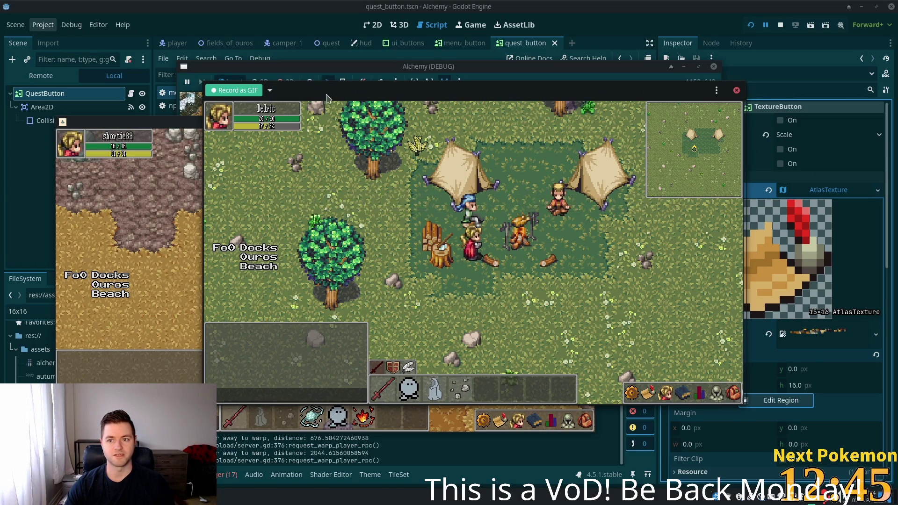
left_click_drag(333, 91, 335, 92)
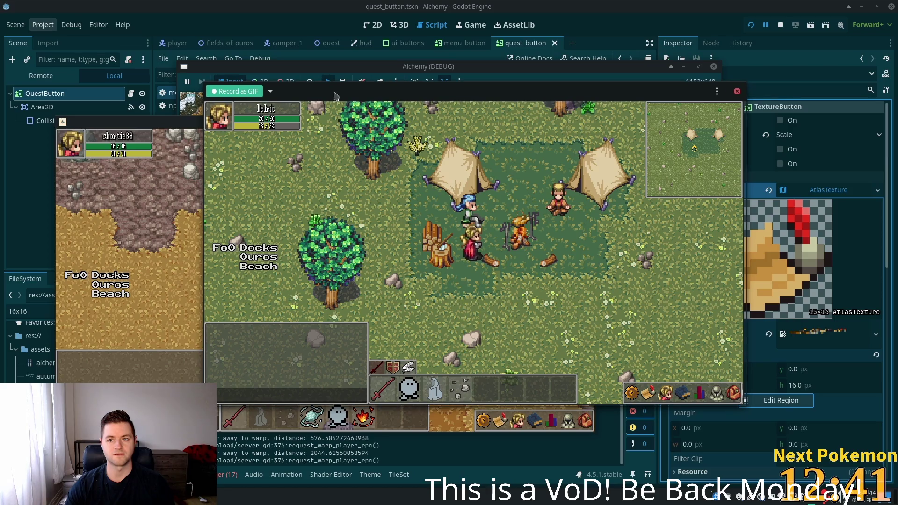
left_click_drag(743, 196, 743, 197)
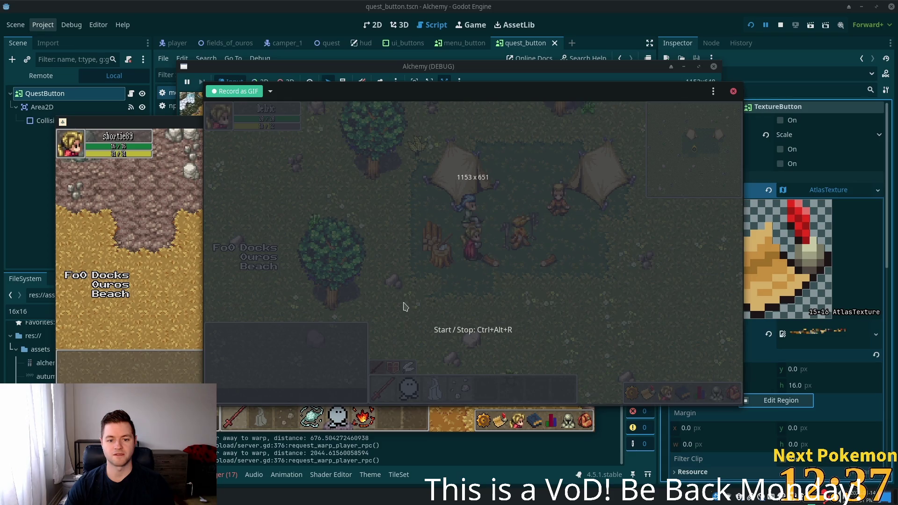
left_click_drag(437, 89, 436, 90)
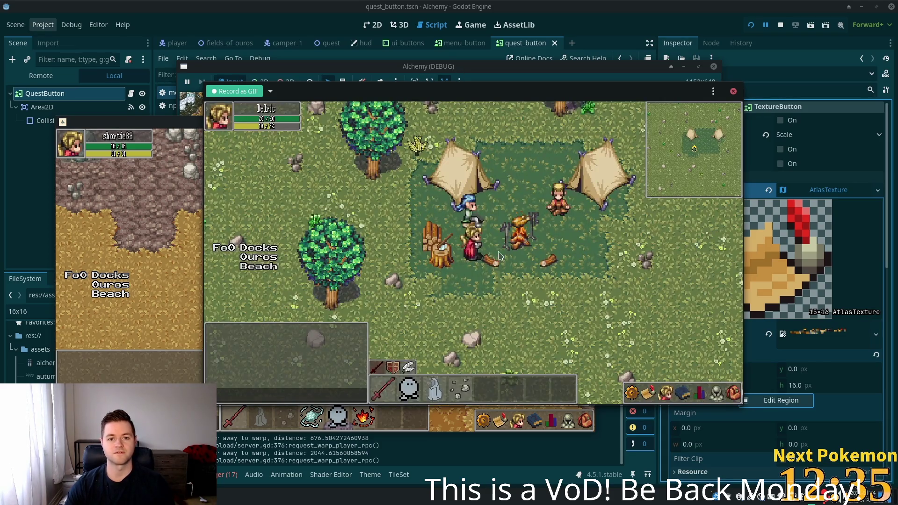
left_click(662, 393)
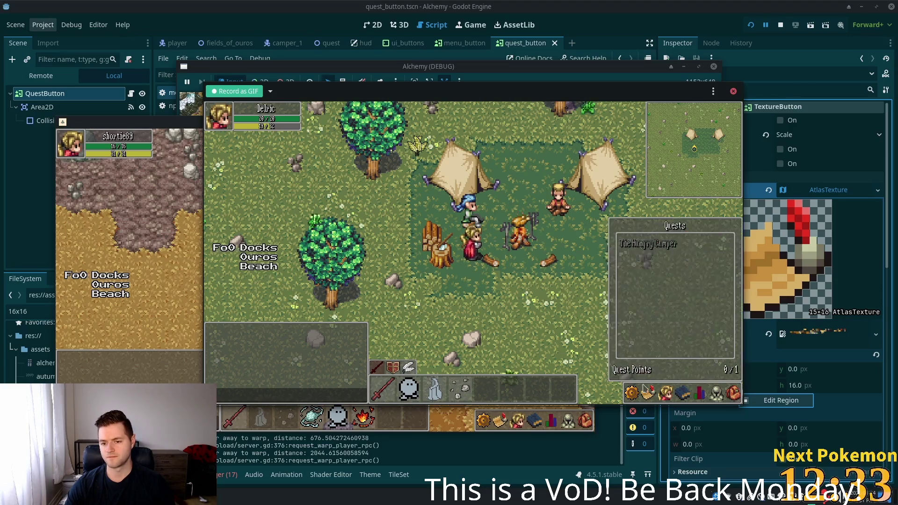
Step: Close the hotbar panels and start the Peek GIF recording
left_click(661, 393)
left_click(662, 393)
left_click(661, 393)
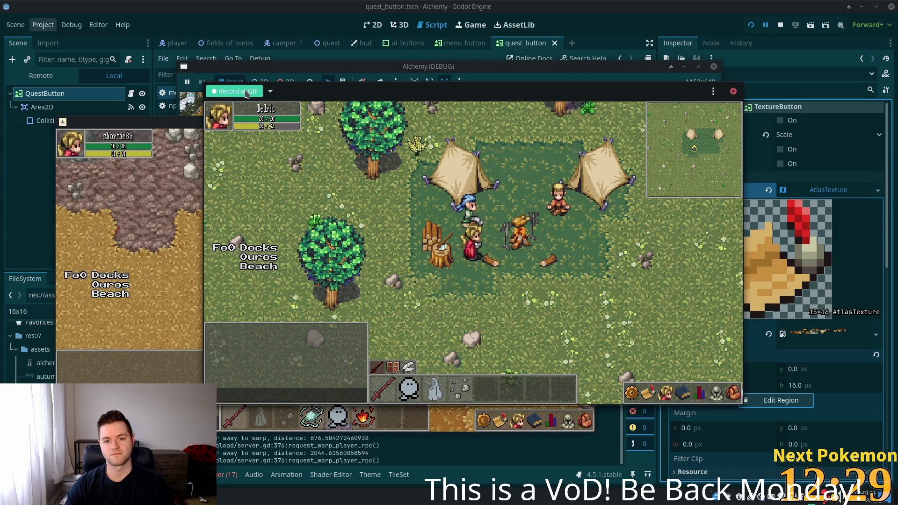
left_click(246, 92)
Step: Talk to the Camper and accept his request for help
left_click(664, 393)
left_click(652, 391)
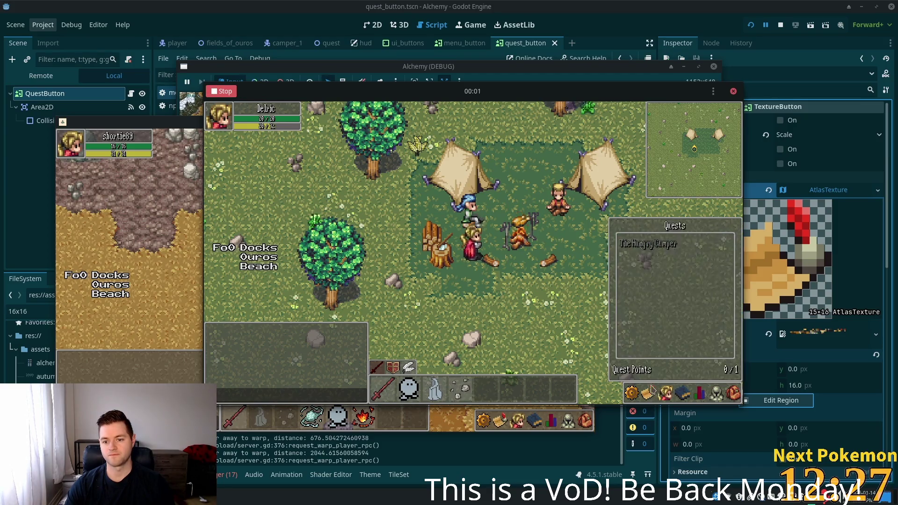
left_click(468, 205)
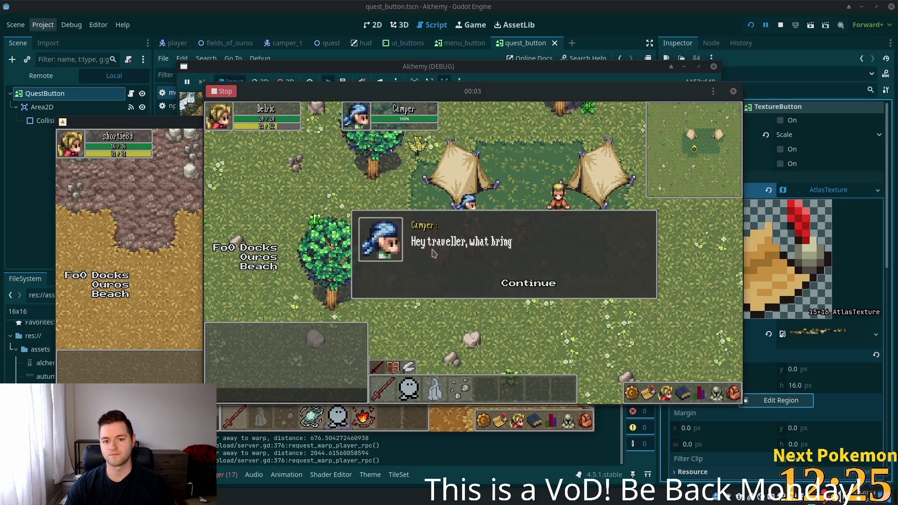
left_click(523, 289)
left_click(518, 284)
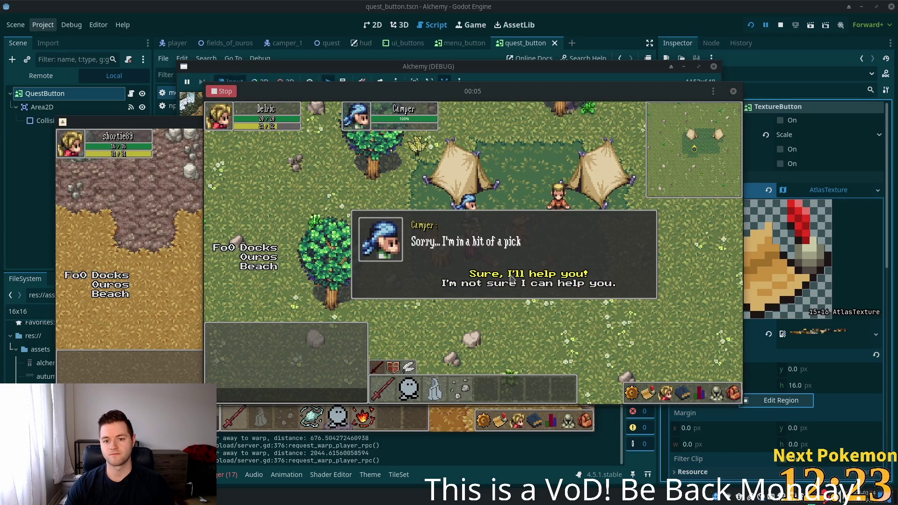
left_click(510, 276)
left_click(511, 285)
left_click(511, 285)
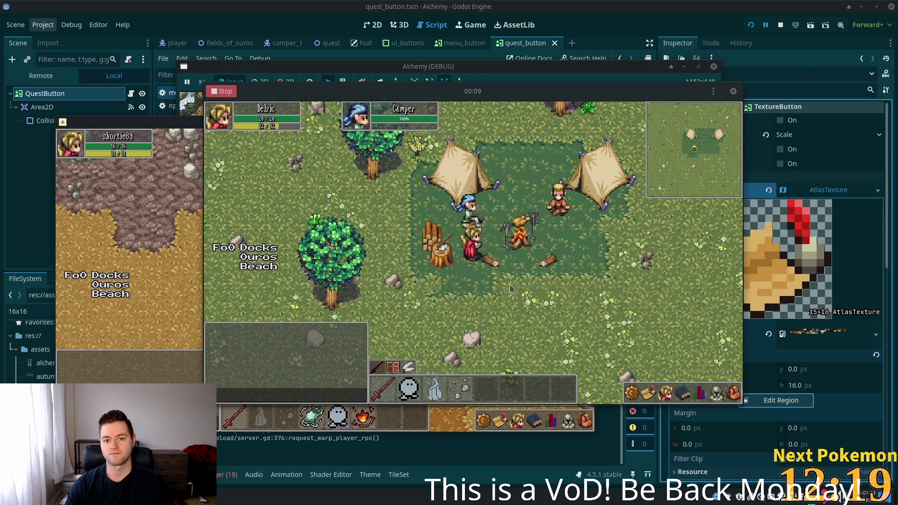
Step: Hand in The Hungry Camper item, dismiss Quest Completed, check the quest log, and stop recording
left_click(649, 381)
left_click(476, 221)
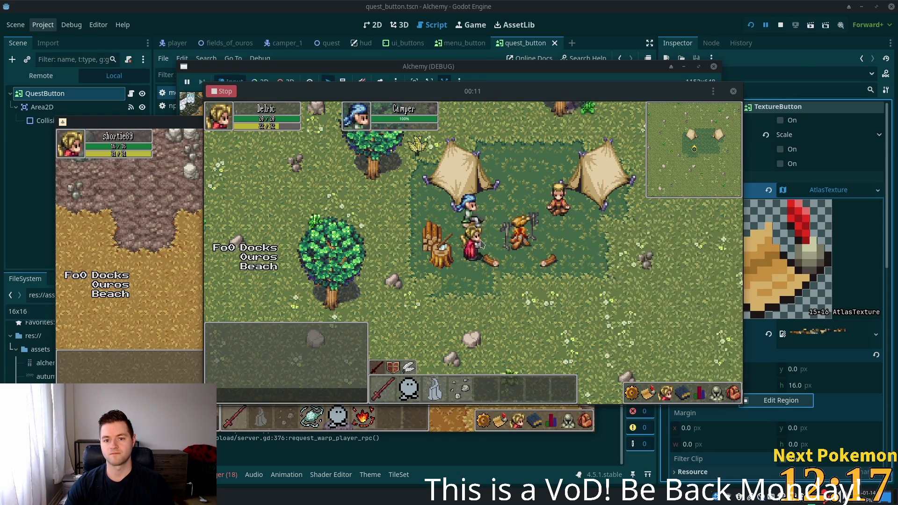
left_click(469, 277)
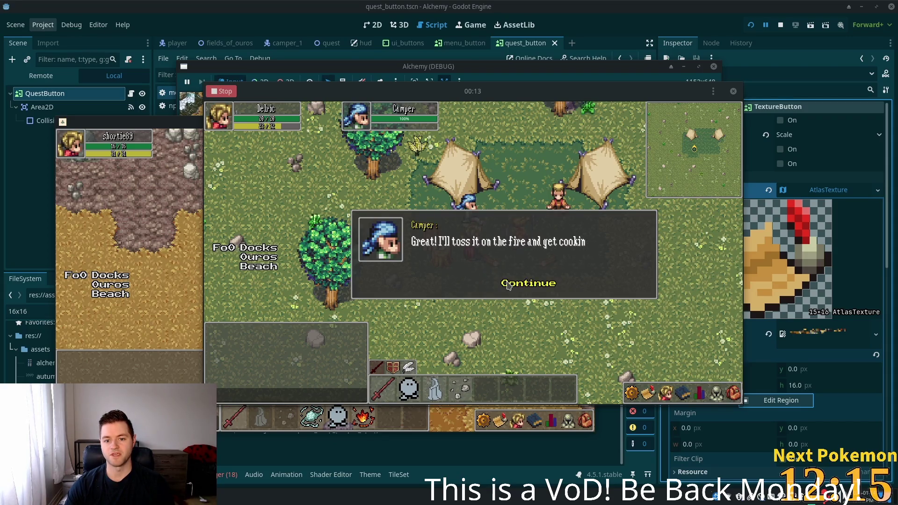
left_click(508, 285)
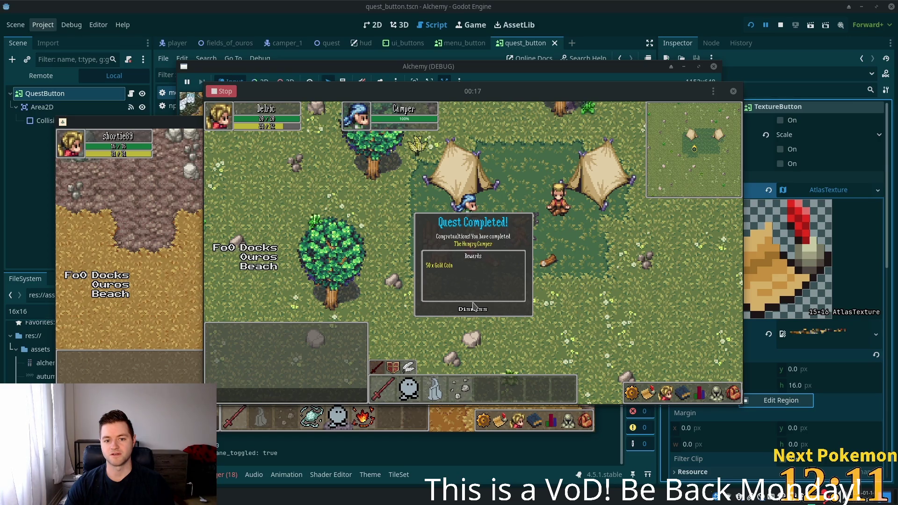
left_click(469, 309)
left_click(651, 394)
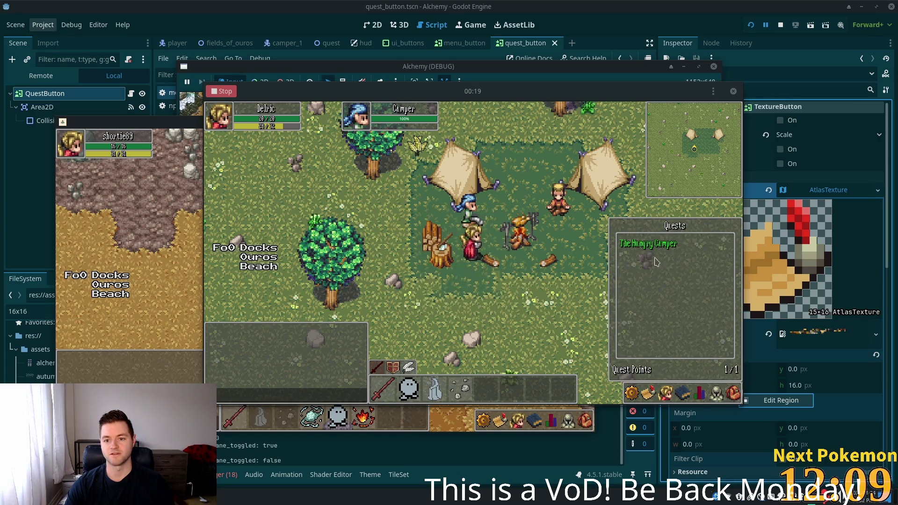
left_click(571, 239)
left_click(233, 93)
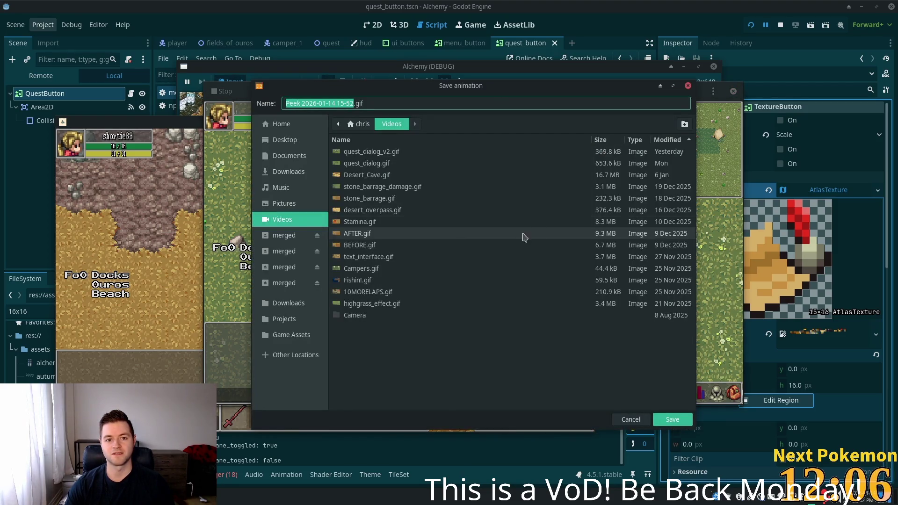
Step: Name the animation quest_flow.gif in Videos and save it
type("Com")
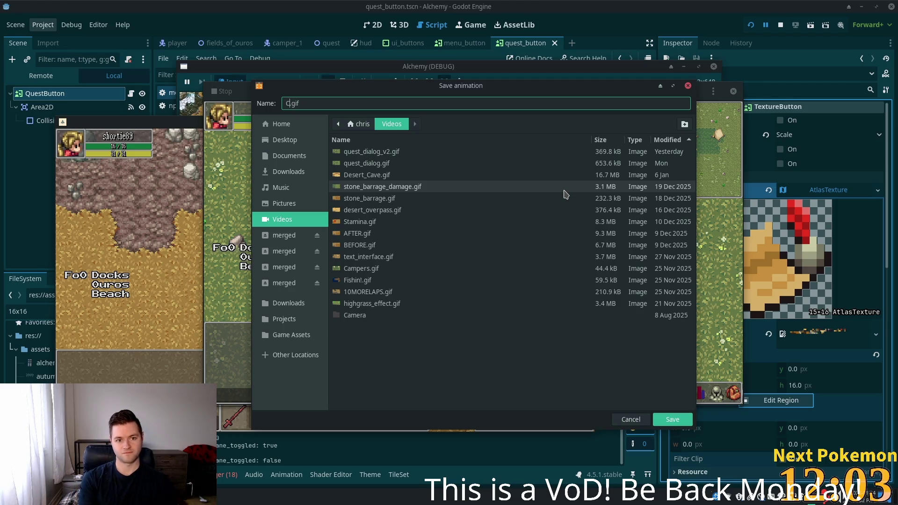
key("BackSpace")
key("BackSpace")
key("BackSpace")
type("quest_")
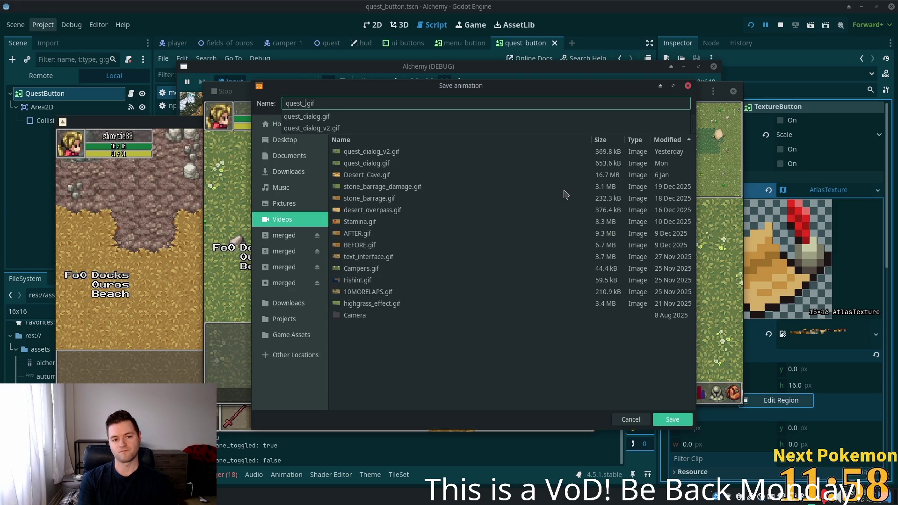
type("flow")
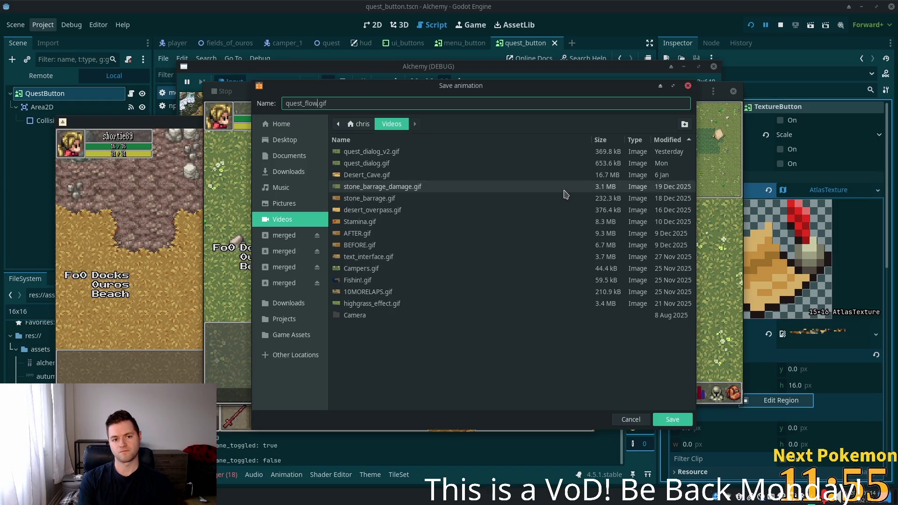
key("Return")
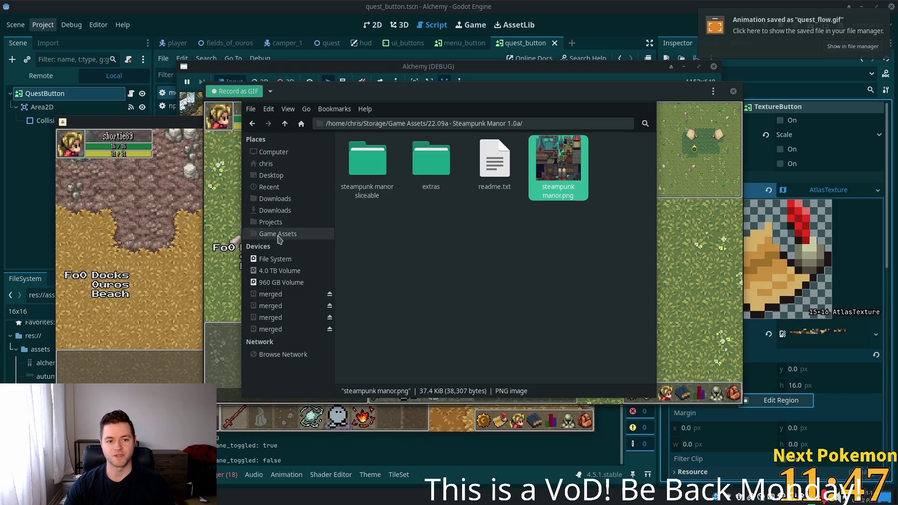
Step: Open quest_flow.gif from the home Videos folder in the image viewer
left_click(280, 163)
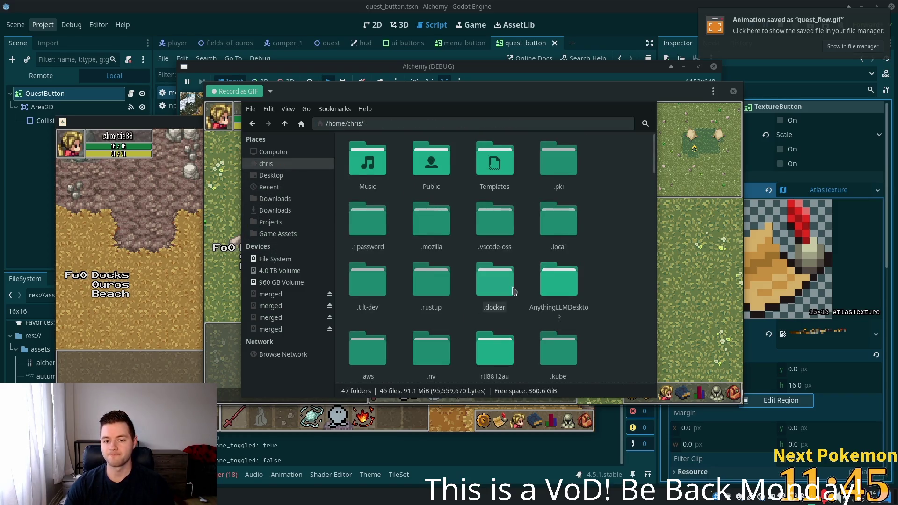
type("v")
key("Return")
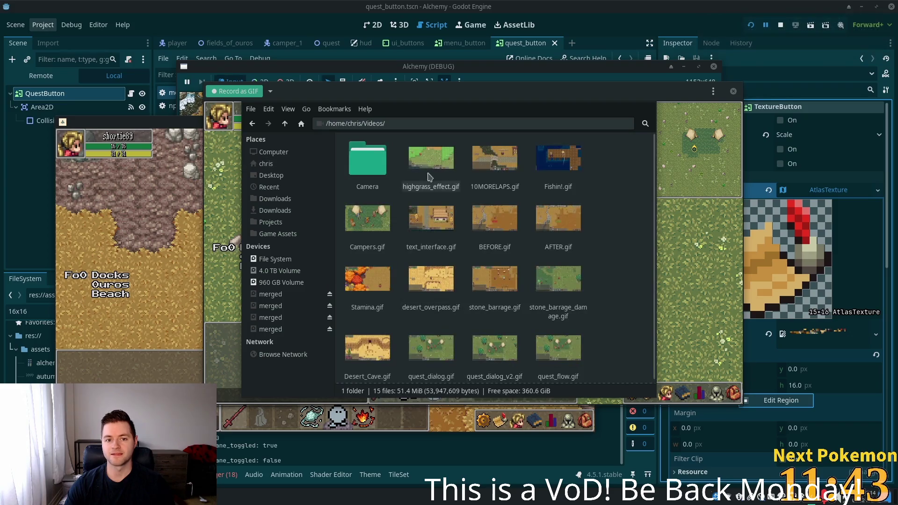
type("q")
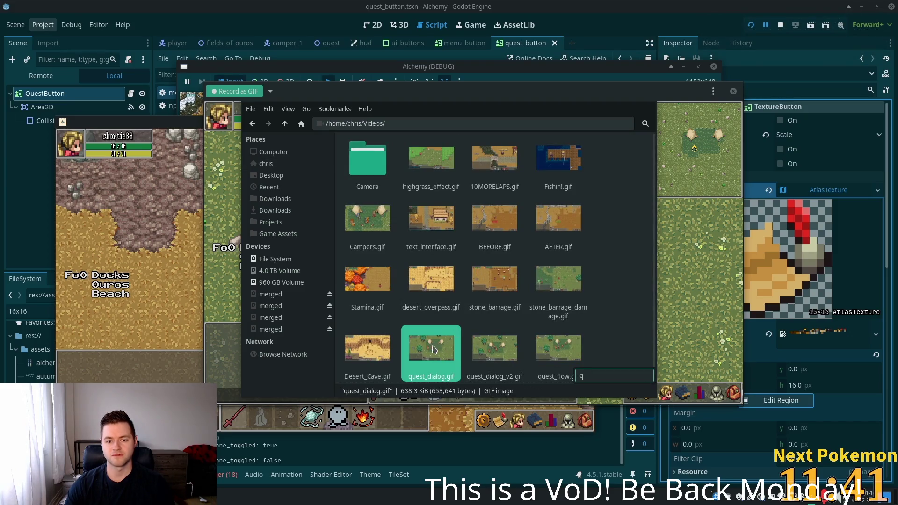
double_click(559, 348)
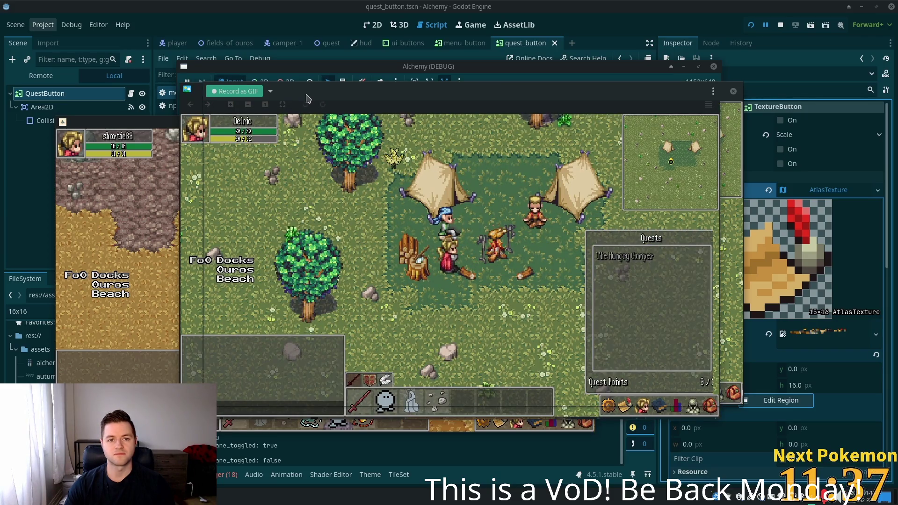
Step: Move the quest_flow.gif viewer window up and to the left to watch it loop
left_click_drag(383, 91, 236, 83)
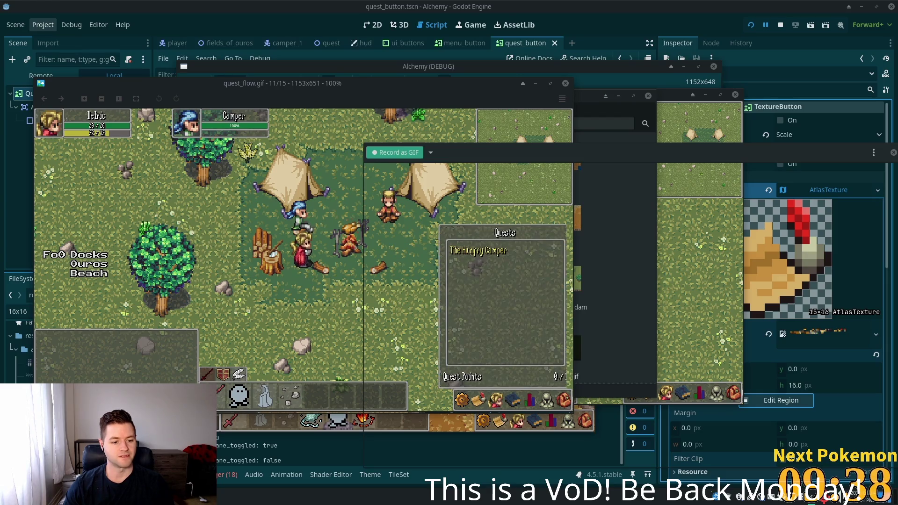
Step: Launch Mousepad from the application launcher and restore the previous session
key("super")
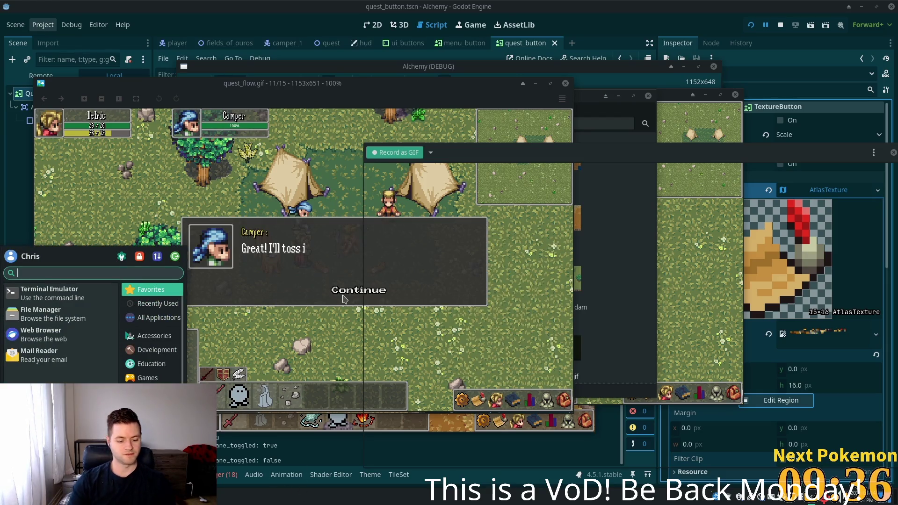
type("mouse")
key("Return")
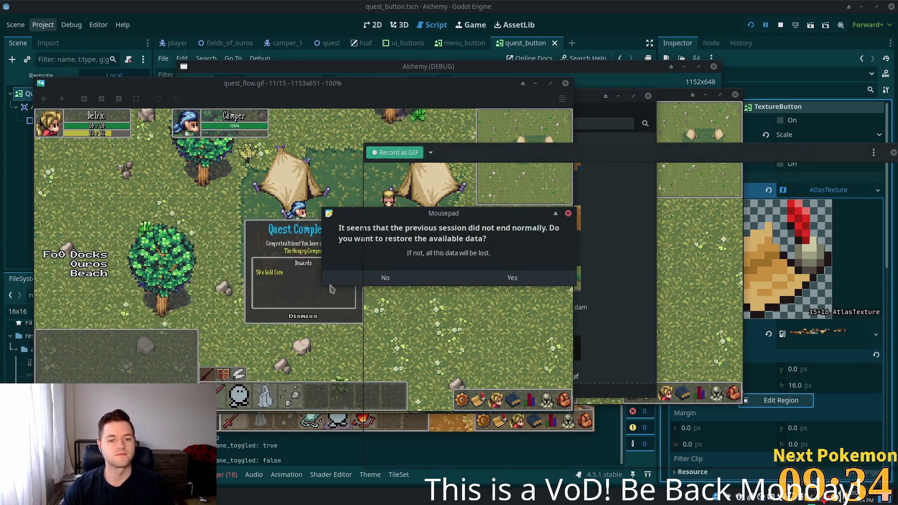
left_click(481, 281)
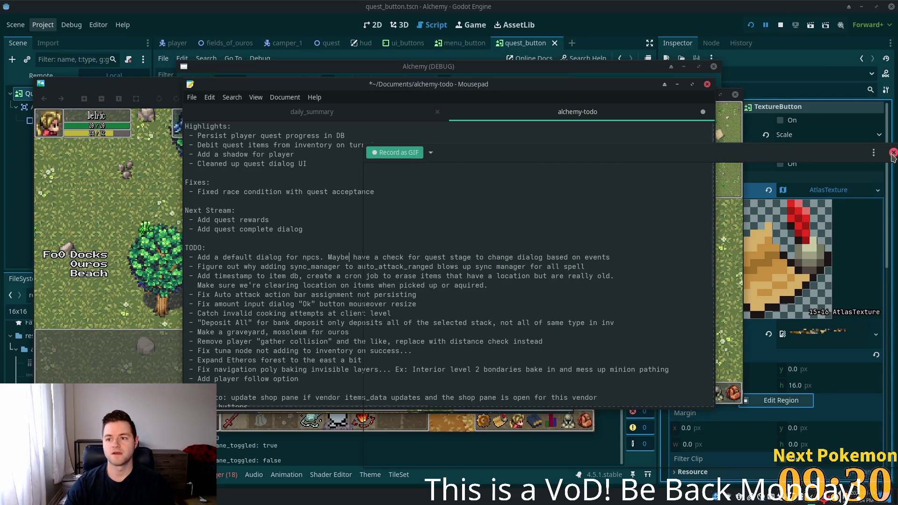
Step: Replace the four old Highlights bullets with 'Added quest complete dialog'
left_click(307, 133)
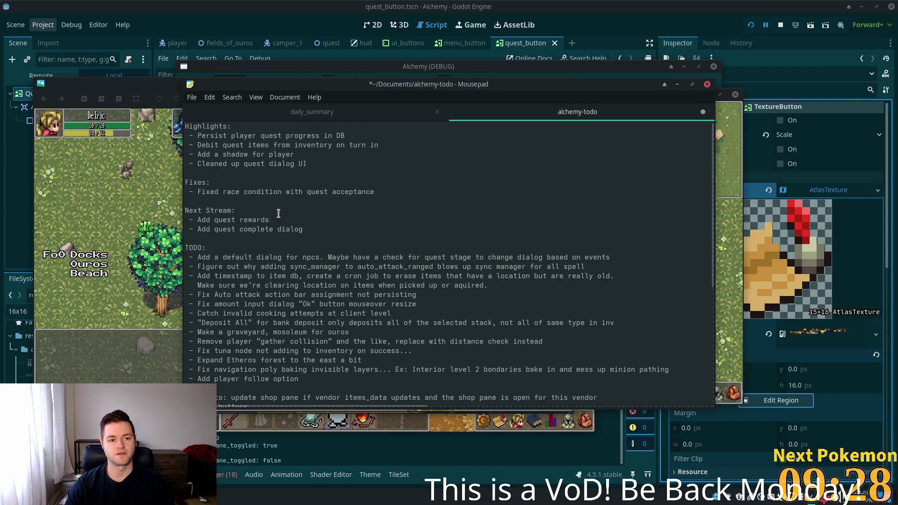
left_click_drag(306, 164, 200, 135)
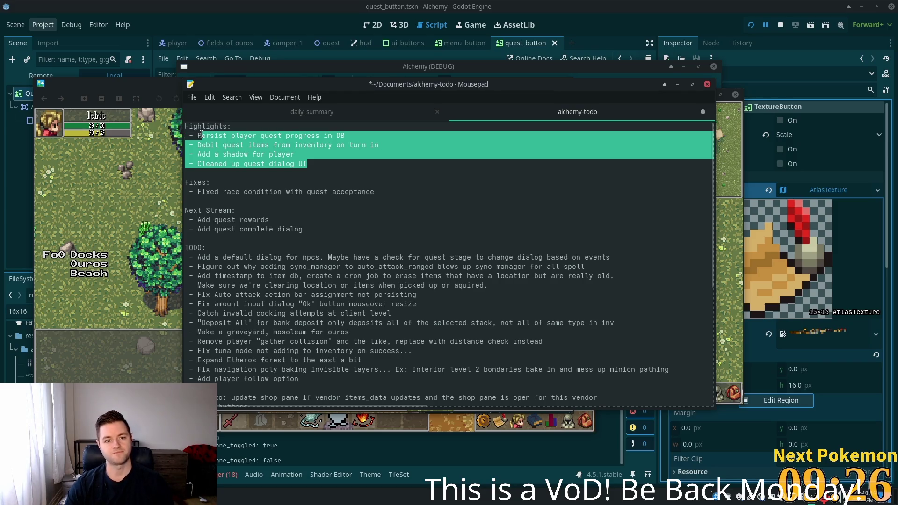
key("BackSpace")
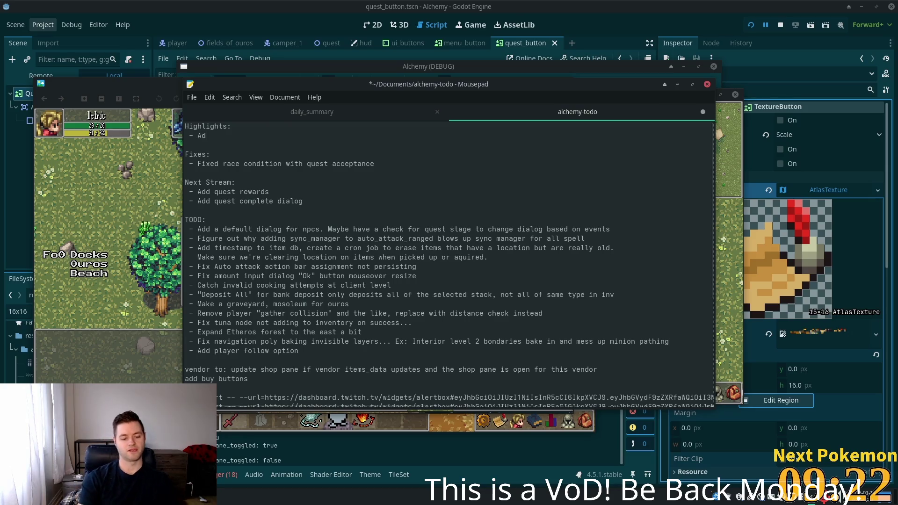
type("Added")
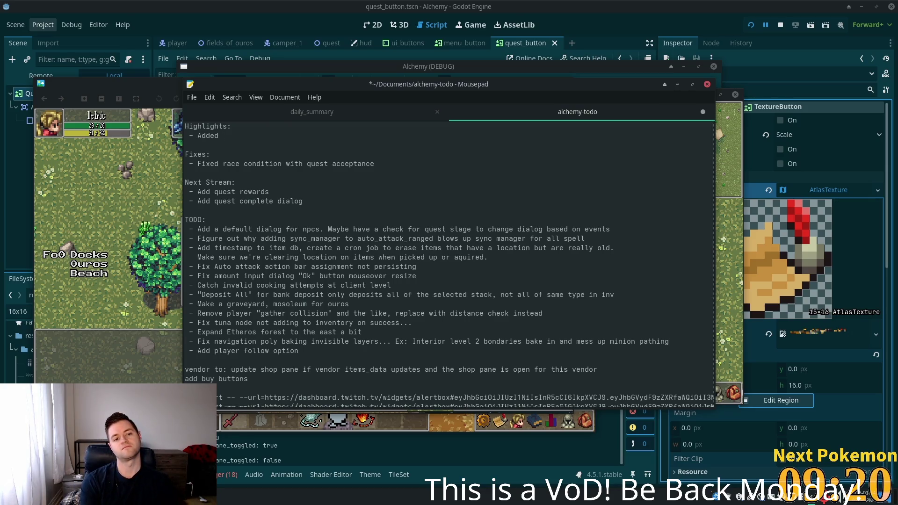
type(" q")
type("ues")
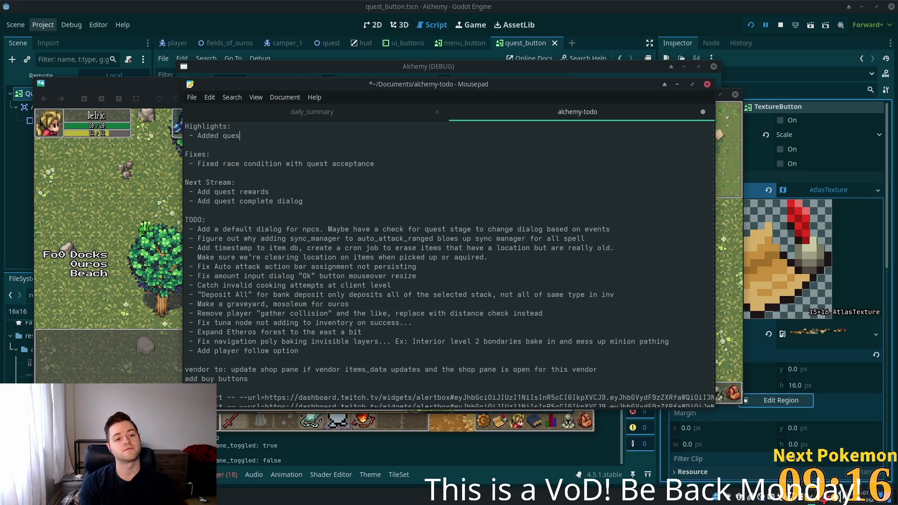
type("t ")
type("complete")
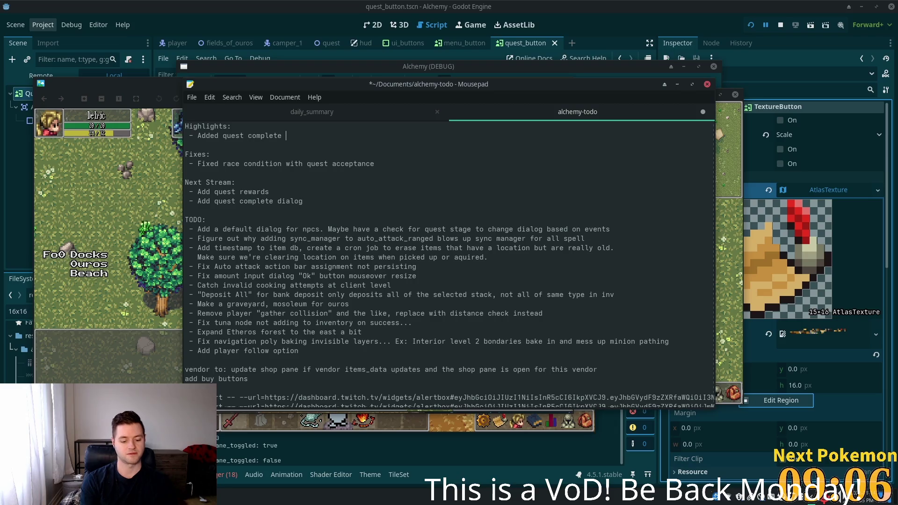
type("dialog")
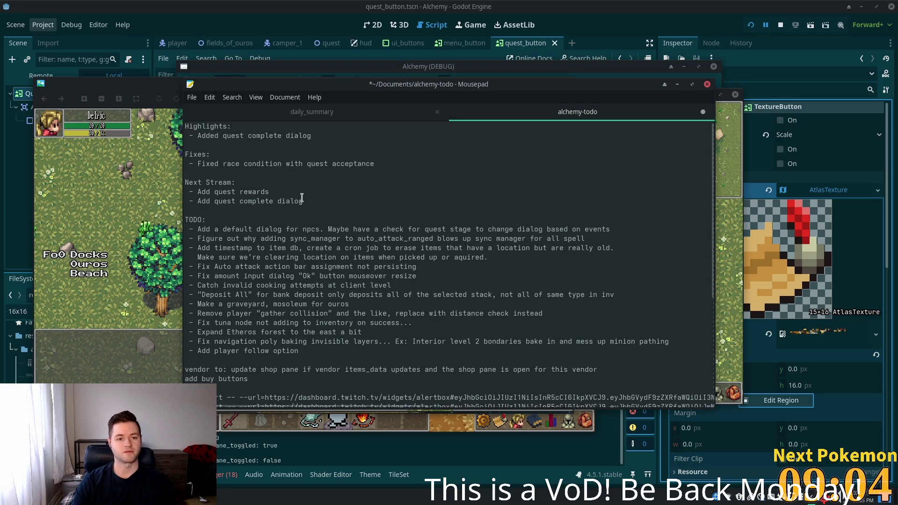
left_click_drag(328, 202, 198, 198)
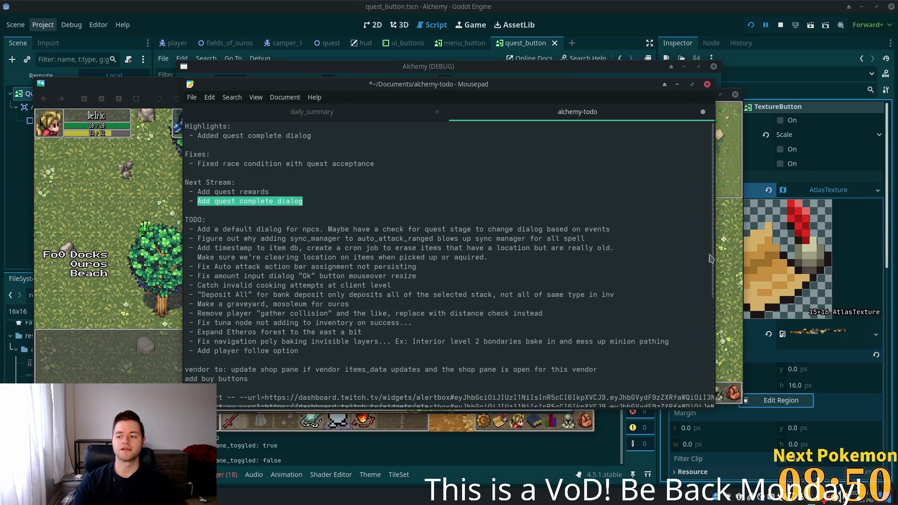
Step: Replace the race-condition Fixes entry with 'Fix a bug that bugs quest progression if you try to advance without reqs'
left_click_drag(374, 163, 196, 162)
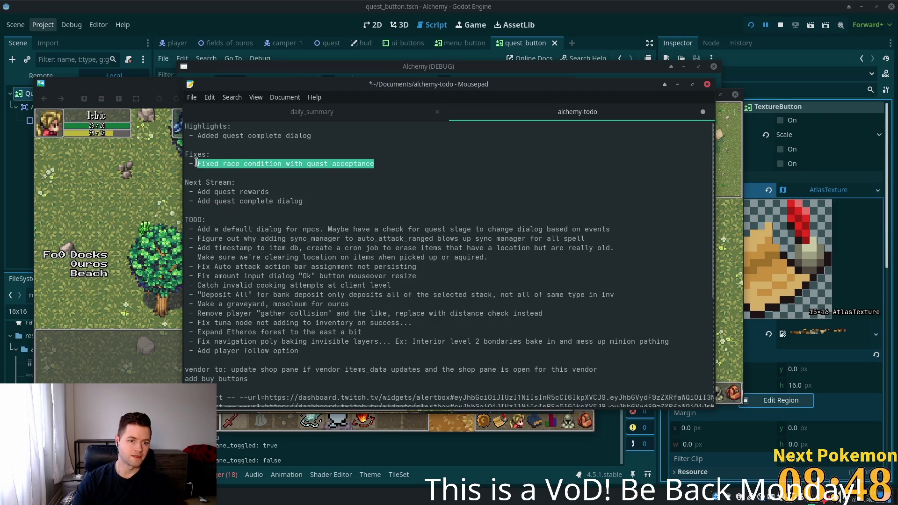
key("BackSpace")
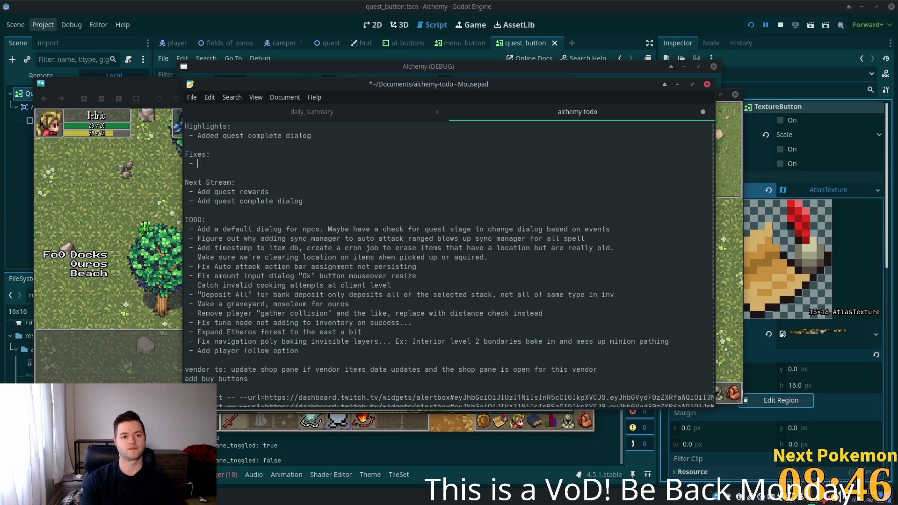
type("Fix a")
type("bug")
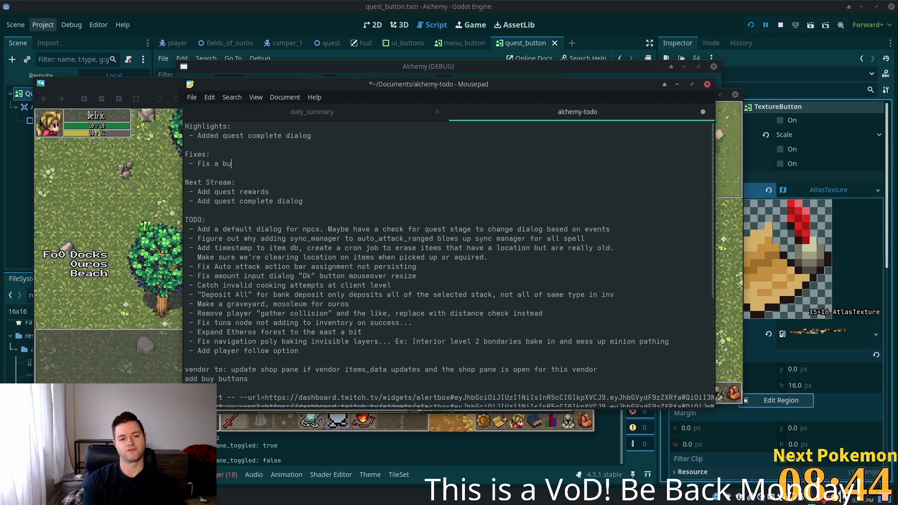
type("t")
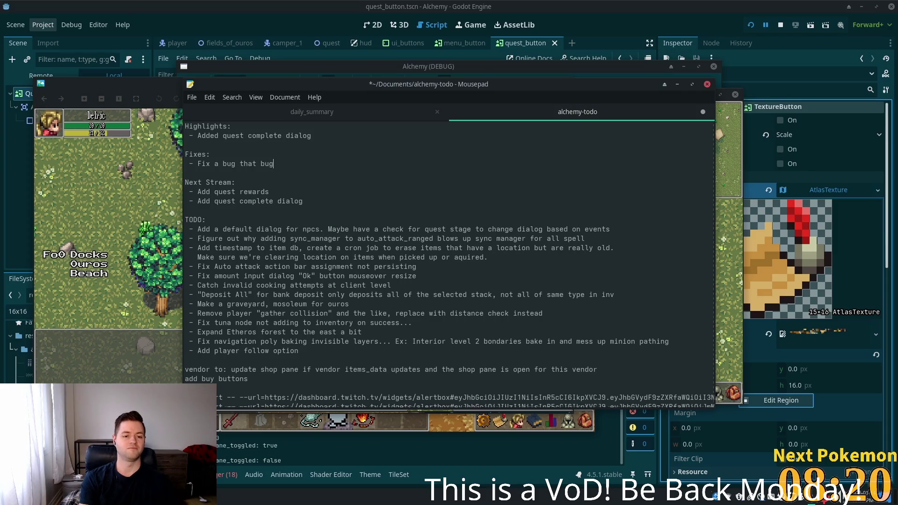
type("s quest pr")
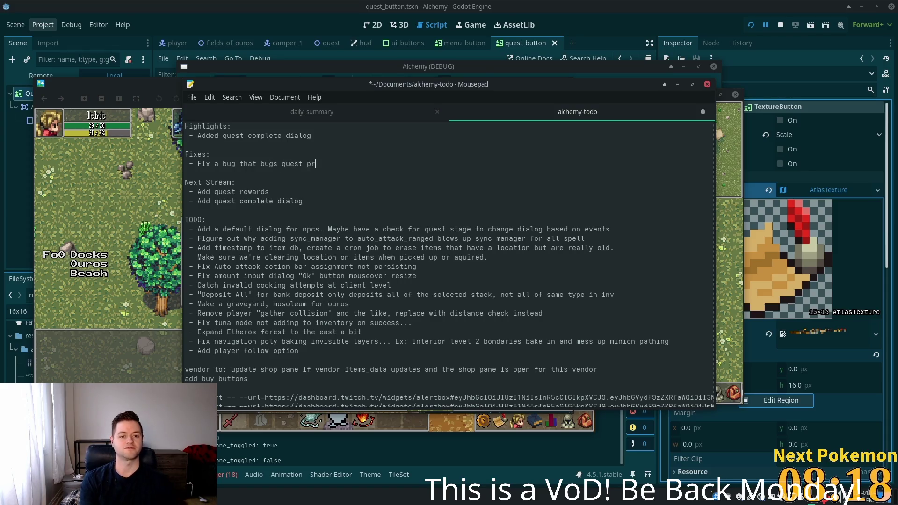
type("ogressio")
type("n if you ")
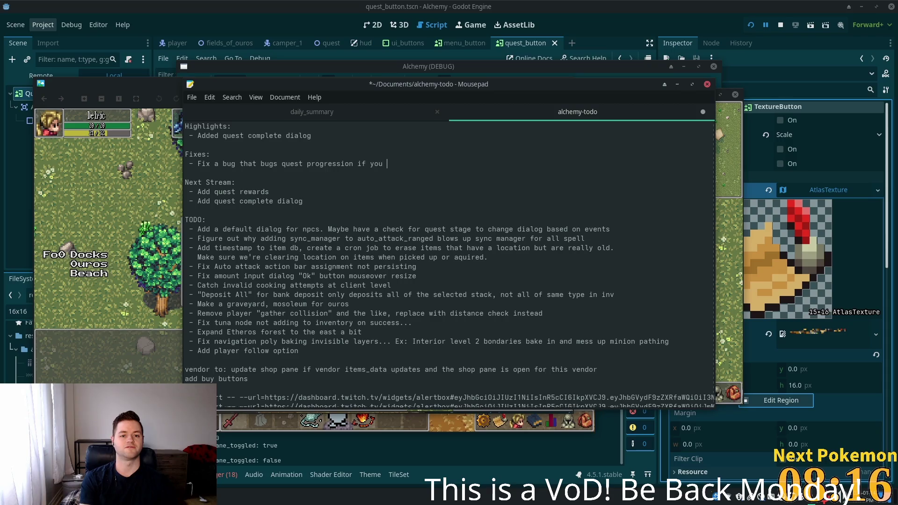
type("try ")
type("to tur")
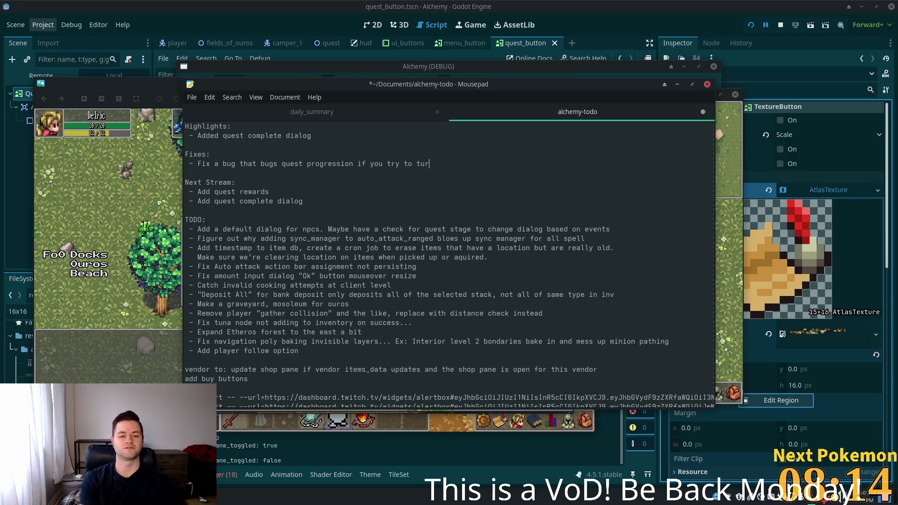
key("BackSpace")
key("BackSpace")
key("BackSpace")
type("advance")
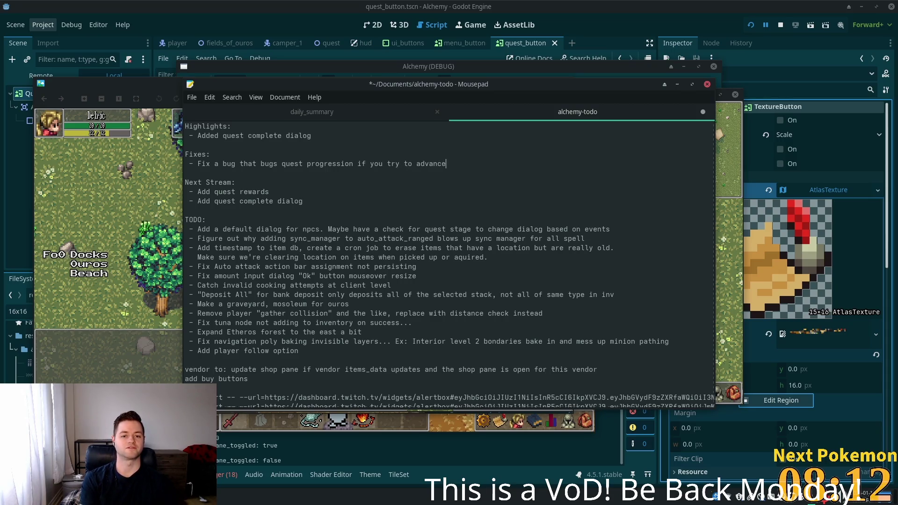
type(" without ")
type("reqs")
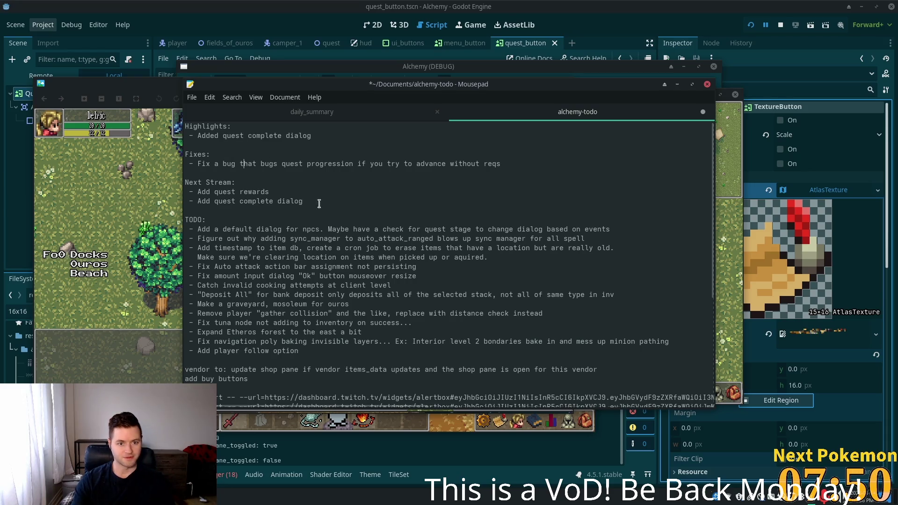
Step: Add '- Added quest progress panel' as a new Highlights line
left_click(347, 134)
key("Return")
type("- ")
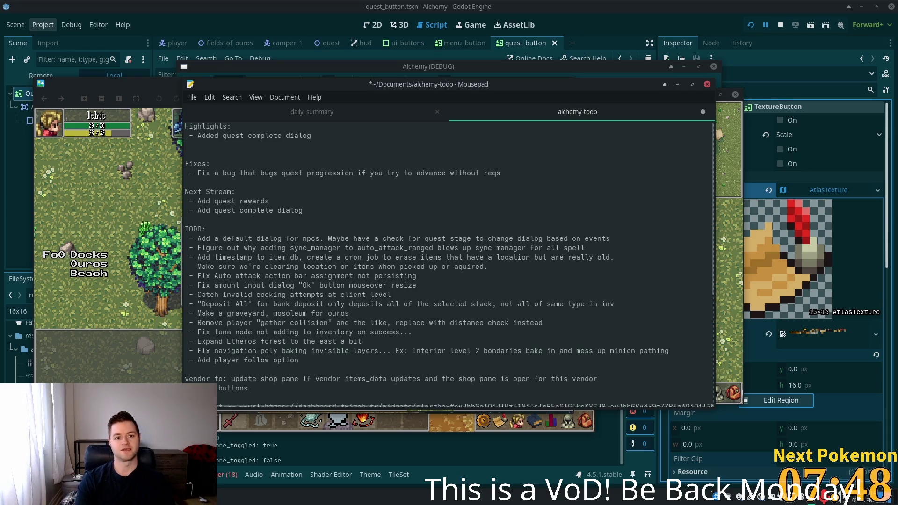
type("Added ")
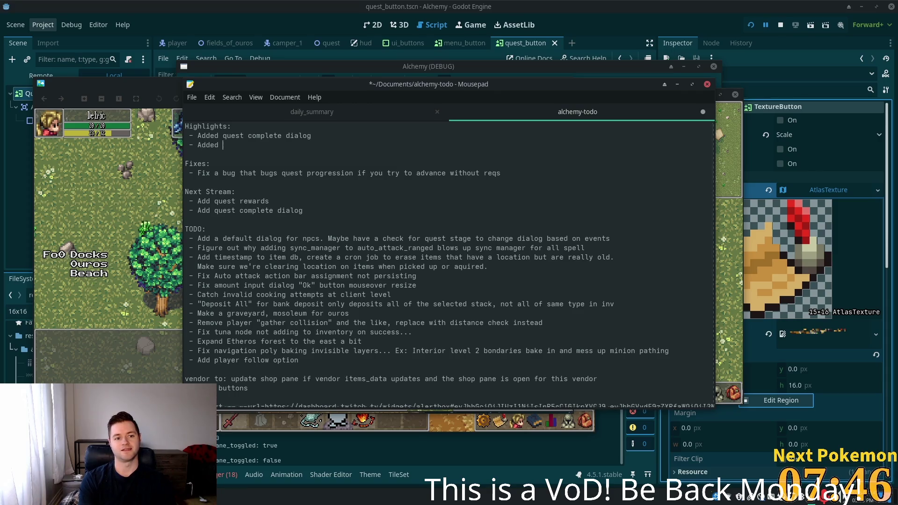
type("quest")
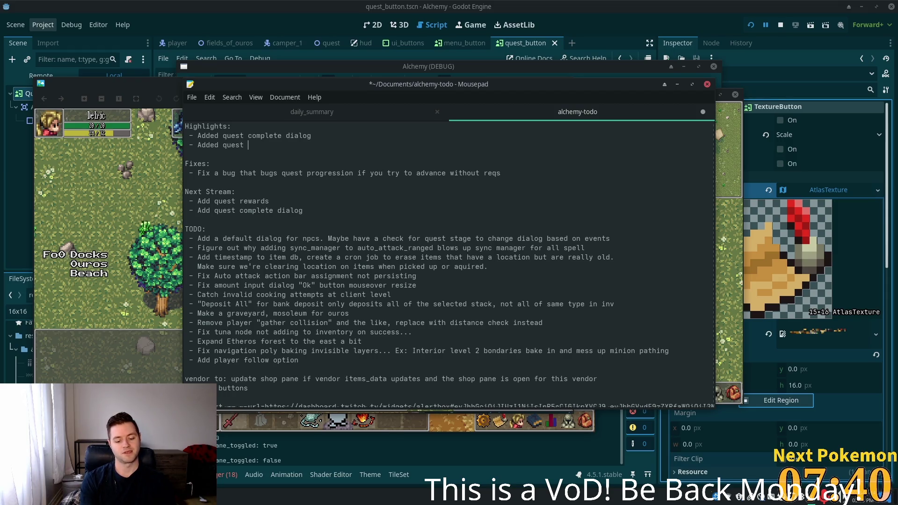
type("prog")
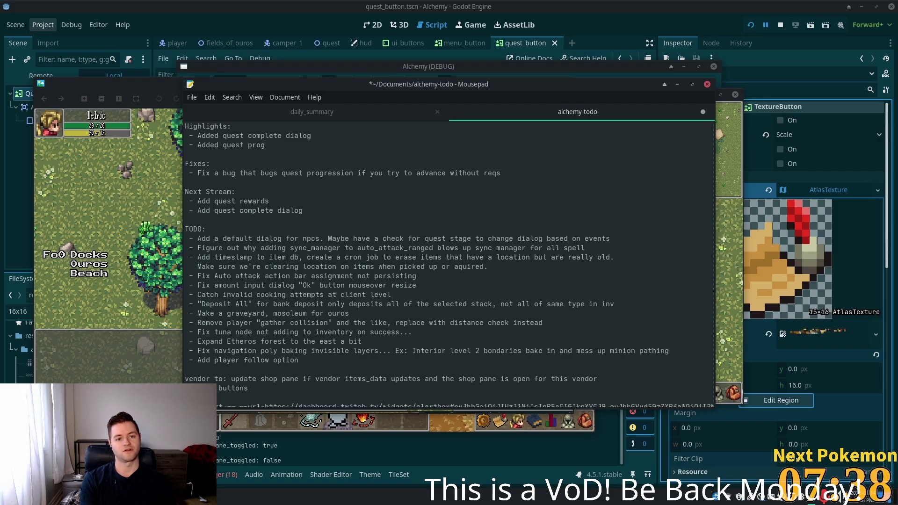
type("ress pa")
type("nel")
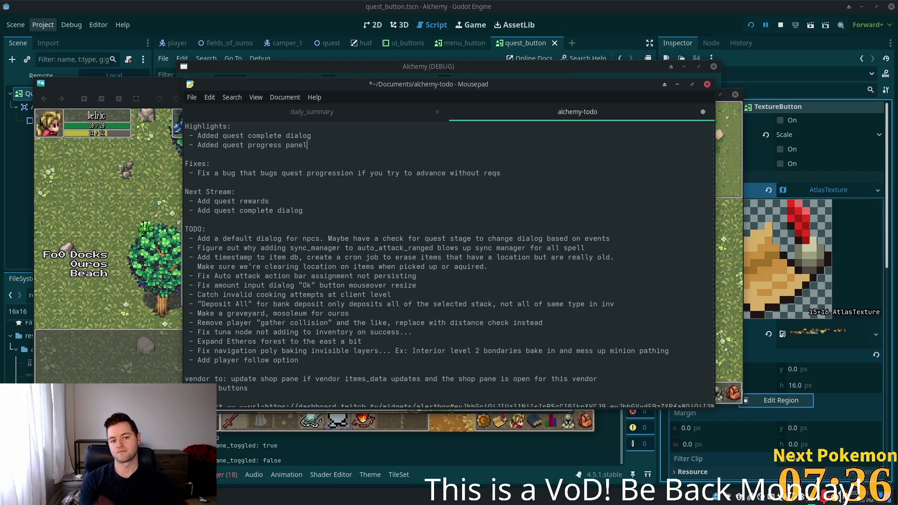
left_click(351, 181)
left_click(313, 141)
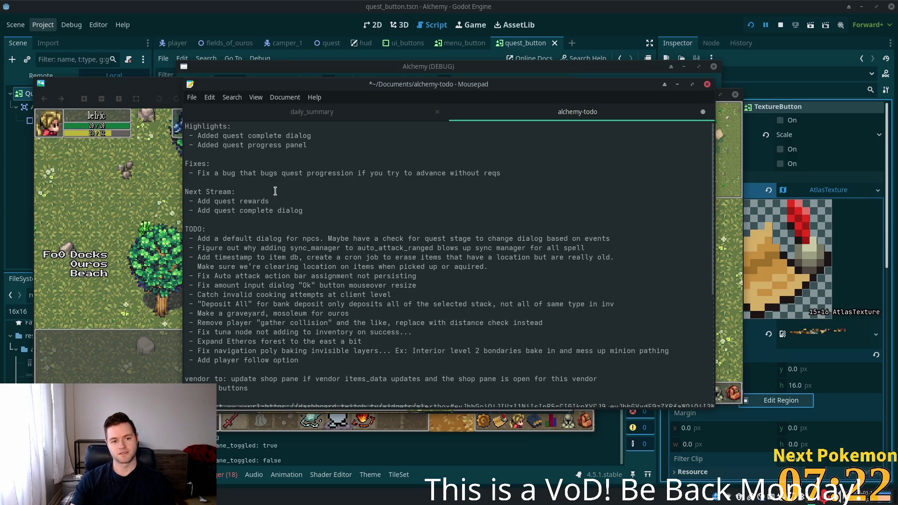
Step: Delete 'Add quest complete dialog' from Next Stream, keep the blank line before Fixes, and save
triple_click(247, 203)
left_click_drag(329, 212, 161, 210)
left_click(376, 157)
key("BackSpace")
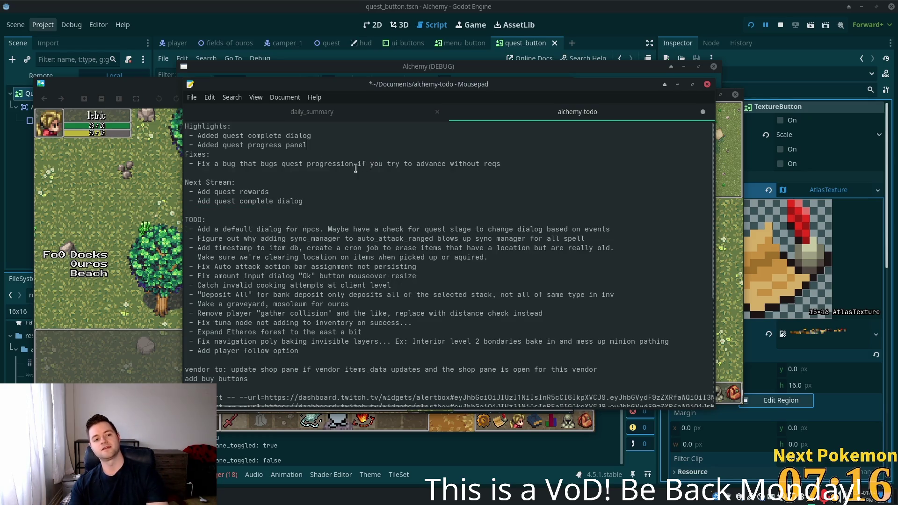
triple_click(308, 200)
key("BackSpace")
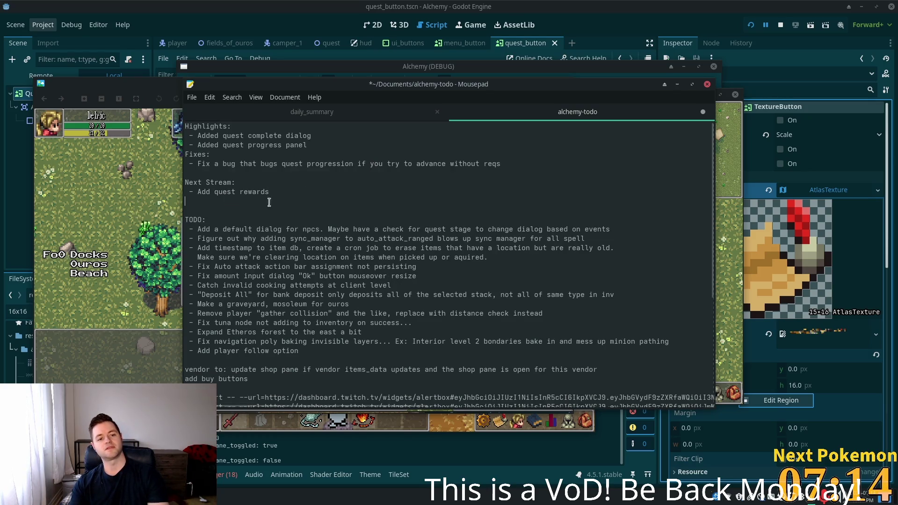
key("Return")
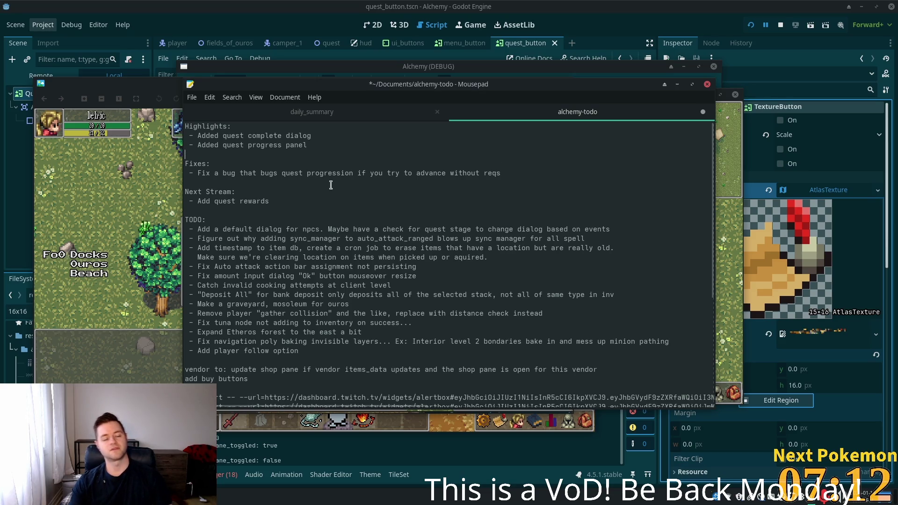
key("ctrl+s")
key("alt+Tab")
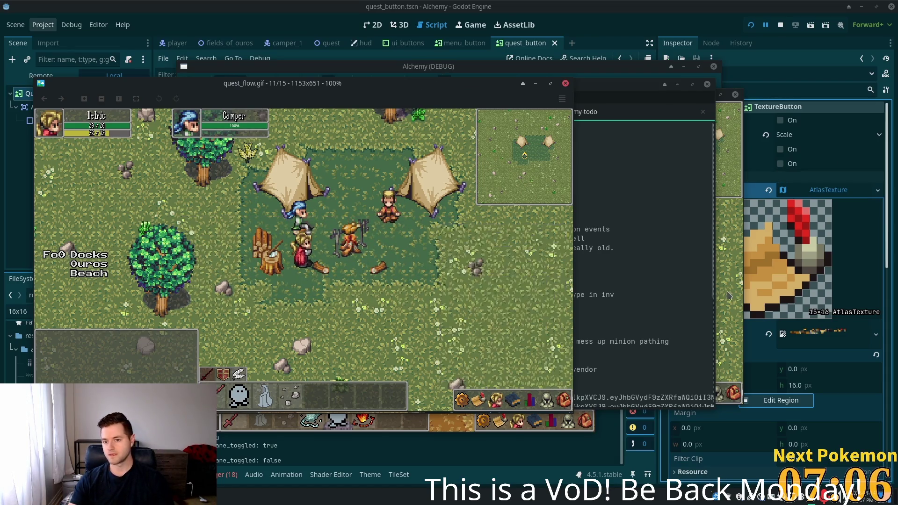
Step: Return to the Alchemy debug game, toggle the quest list, and walk the player around the camp and woodpile
key("alt+Tab")
key("d")
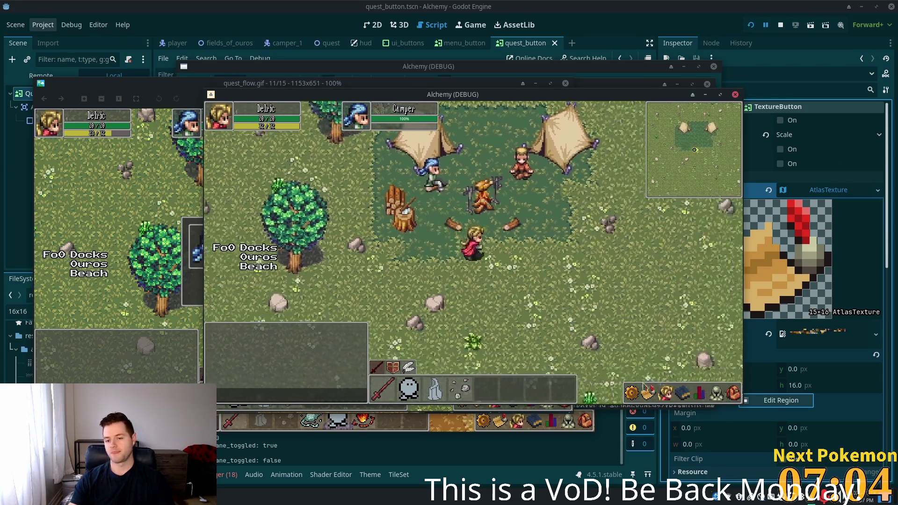
left_click(647, 393)
left_click(646, 396)
key("a")
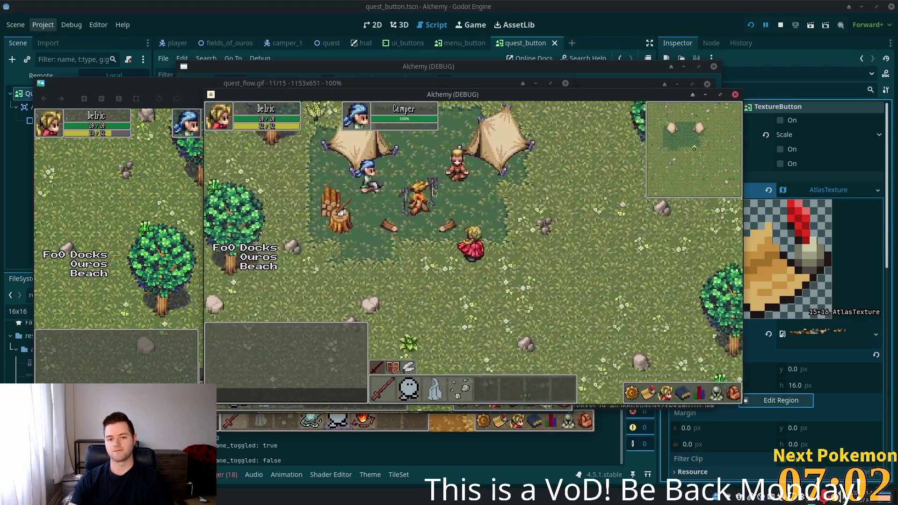
key("w")
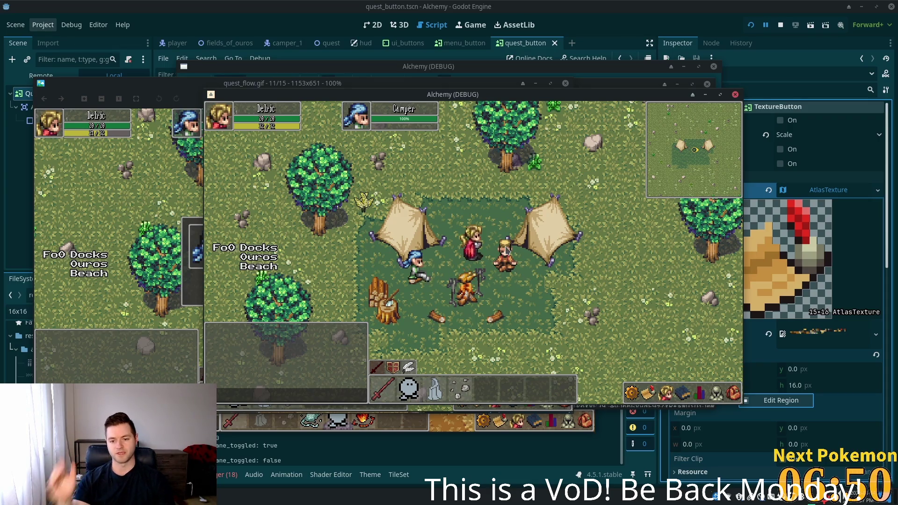
key("Left")
key("Down")
key("Right")
key("Down")
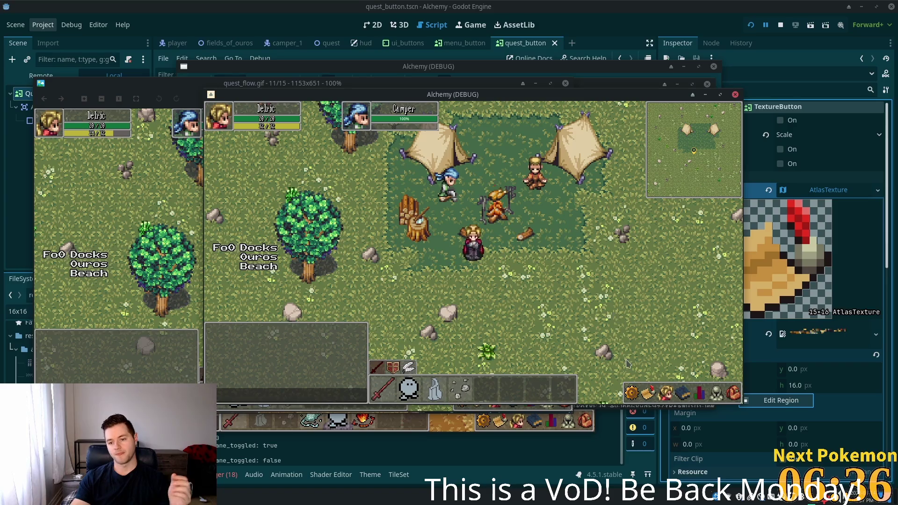
left_click(648, 391)
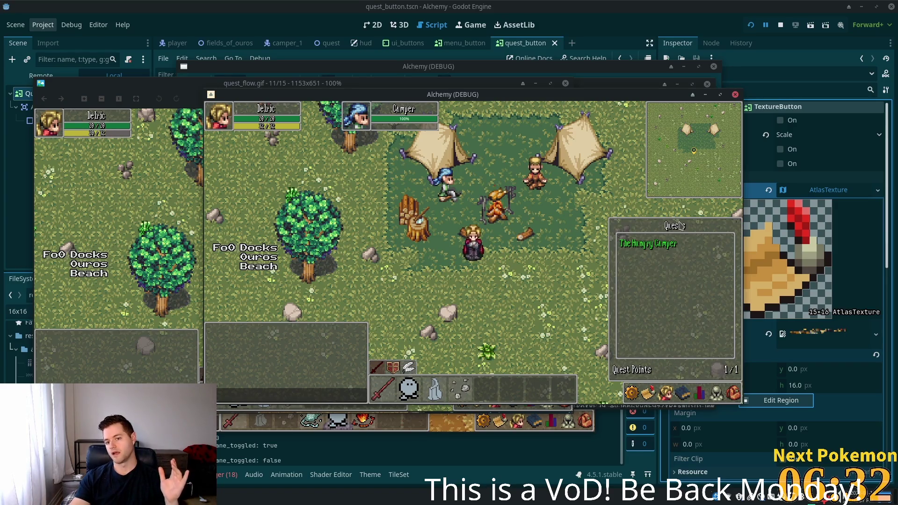
left_click(680, 242)
left_click(648, 392)
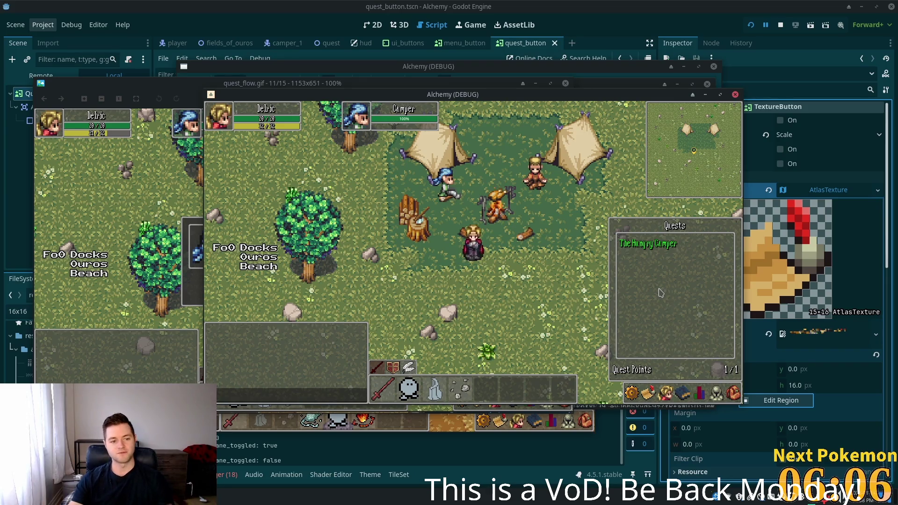
left_click(683, 393)
left_click(645, 394)
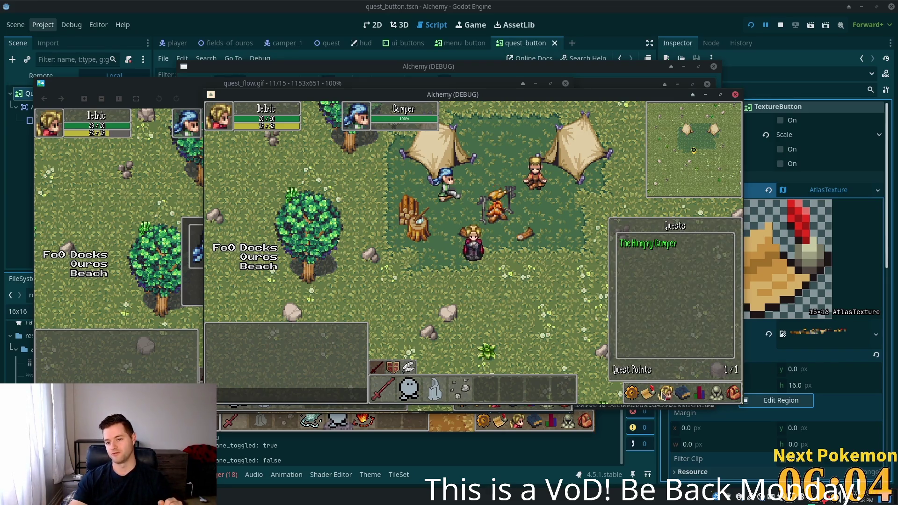
left_click(667, 394)
left_click(649, 394)
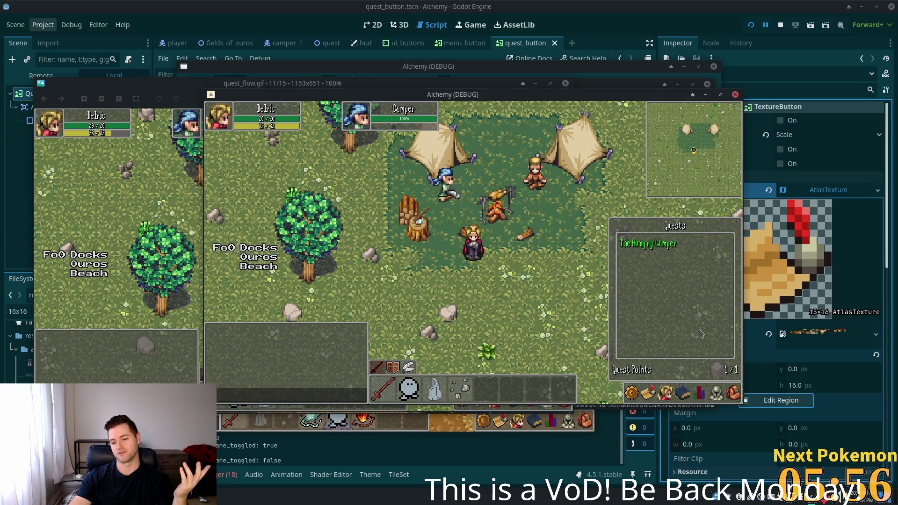
left_click(664, 396)
left_click(664, 397)
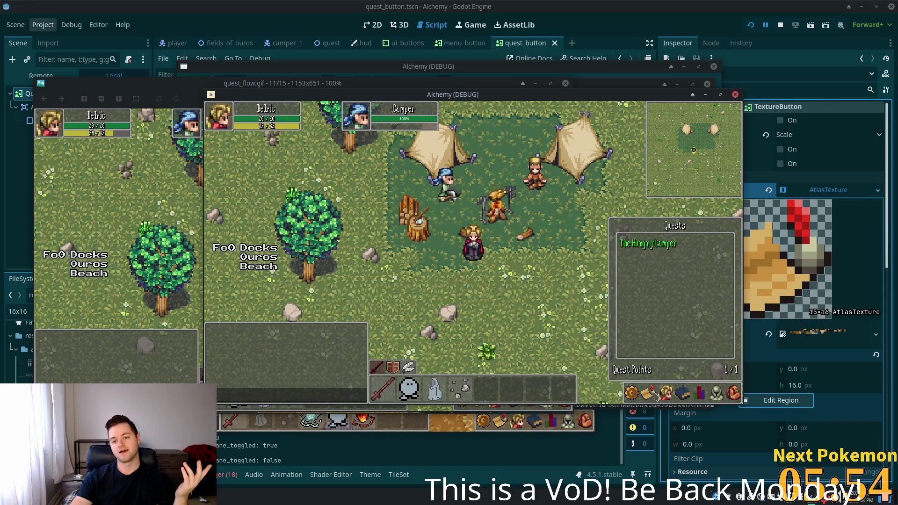
left_click(664, 397)
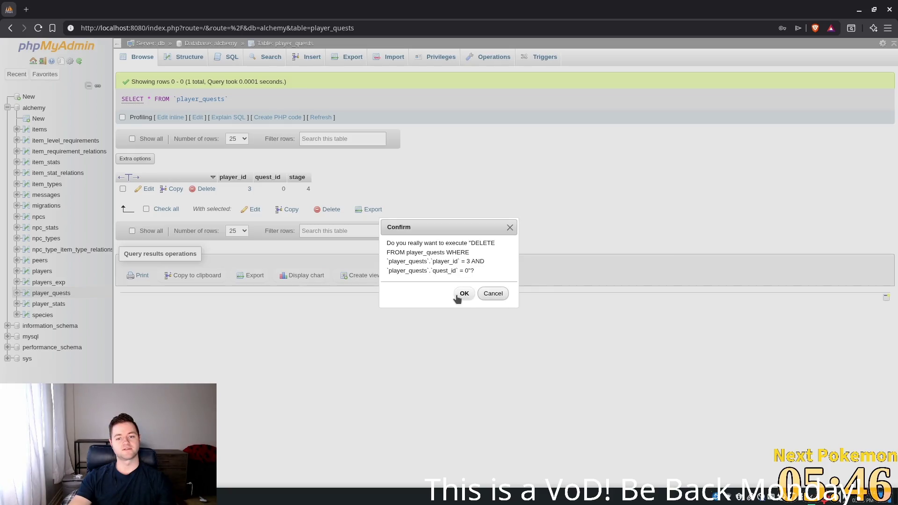
Step: Confirm deleting the player_quests row, then relaunch the game from Godot with F5
left_click(463, 294)
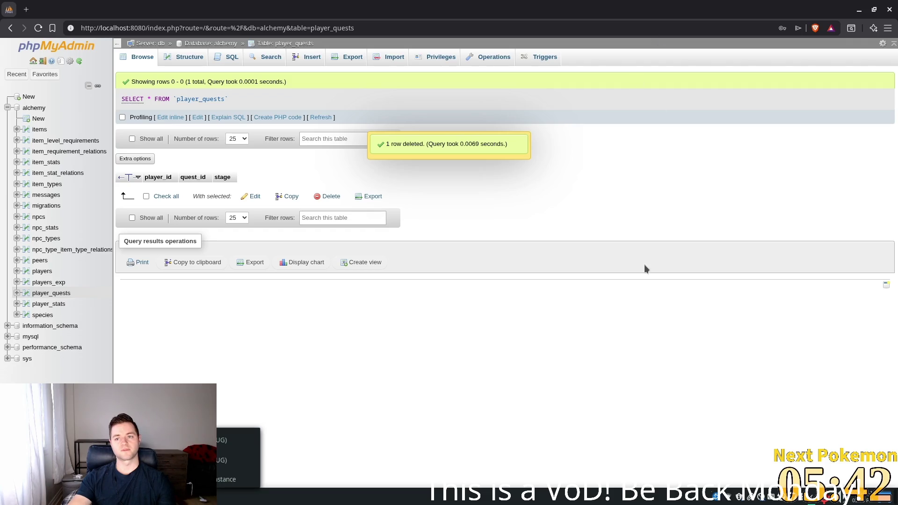
key("alt+Tab")
key("F5")
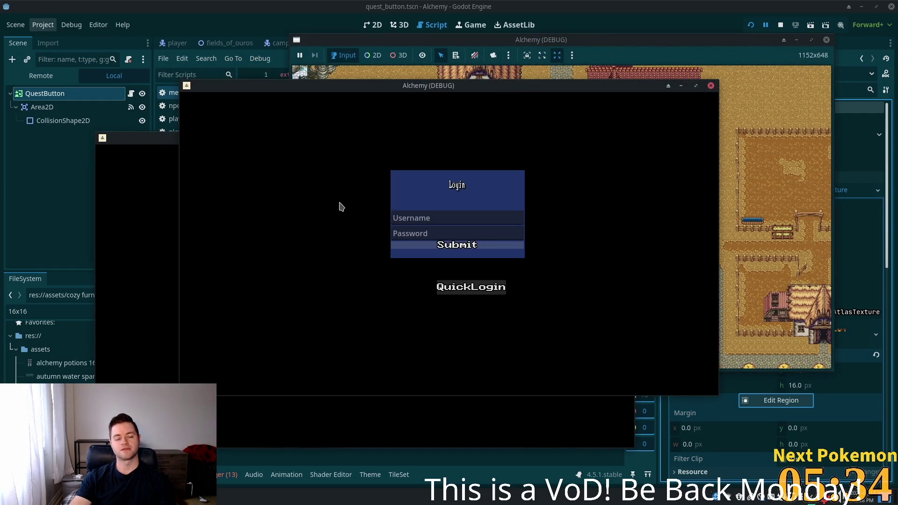
Step: Check the inventory, walk to the Camper, and accept his request for raw beef
left_click(709, 386)
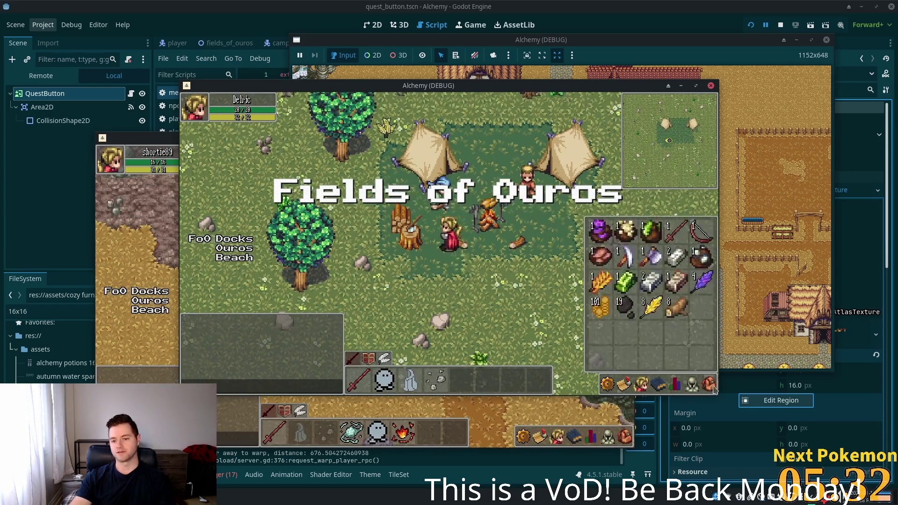
left_click(709, 385)
key("s")
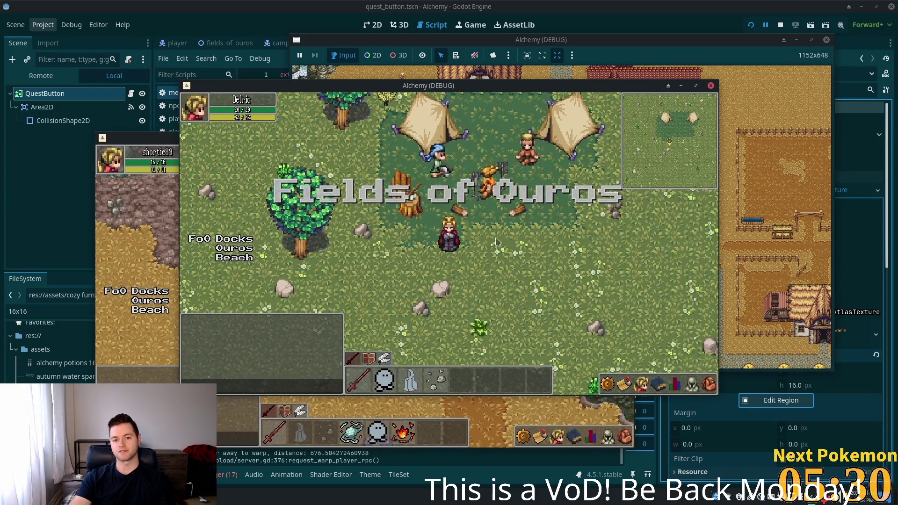
key("w")
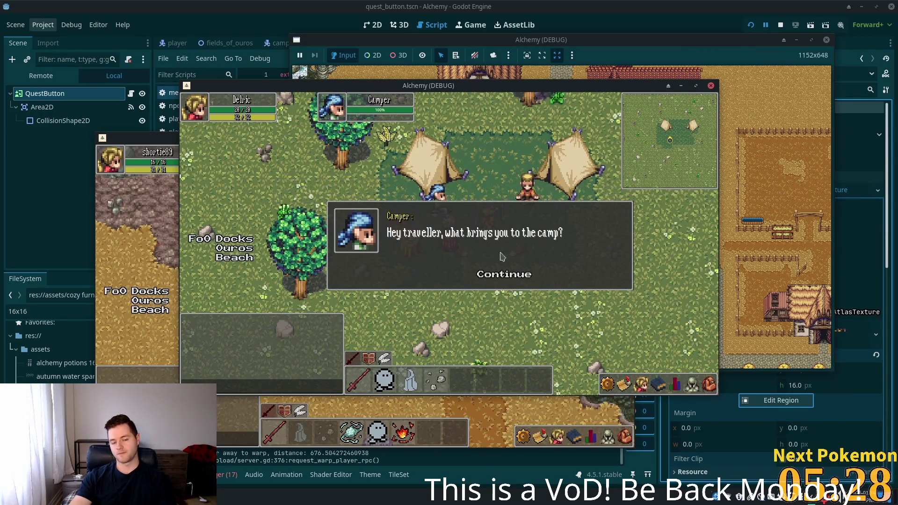
left_click(494, 275)
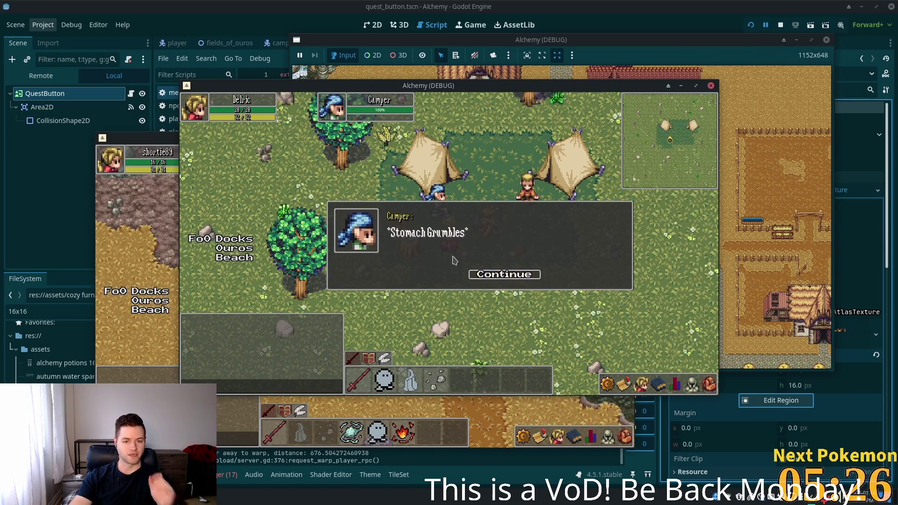
left_click(485, 278)
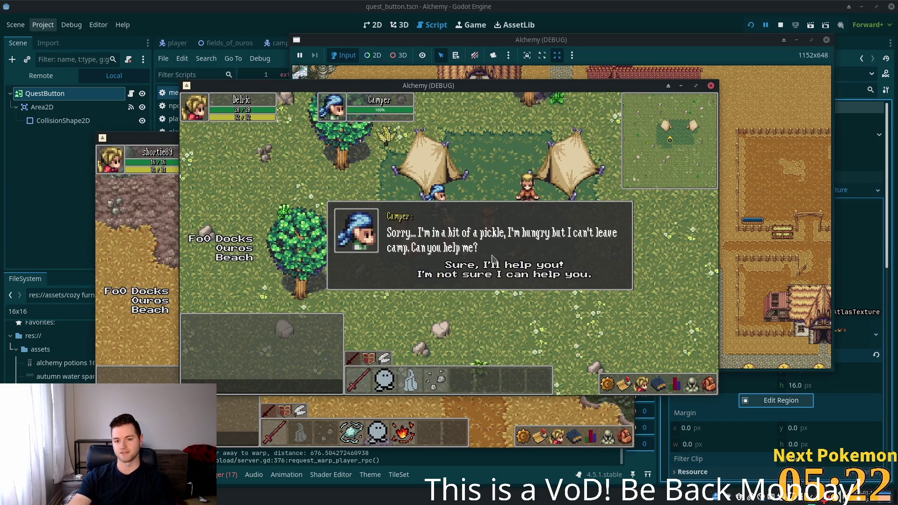
left_click(494, 267)
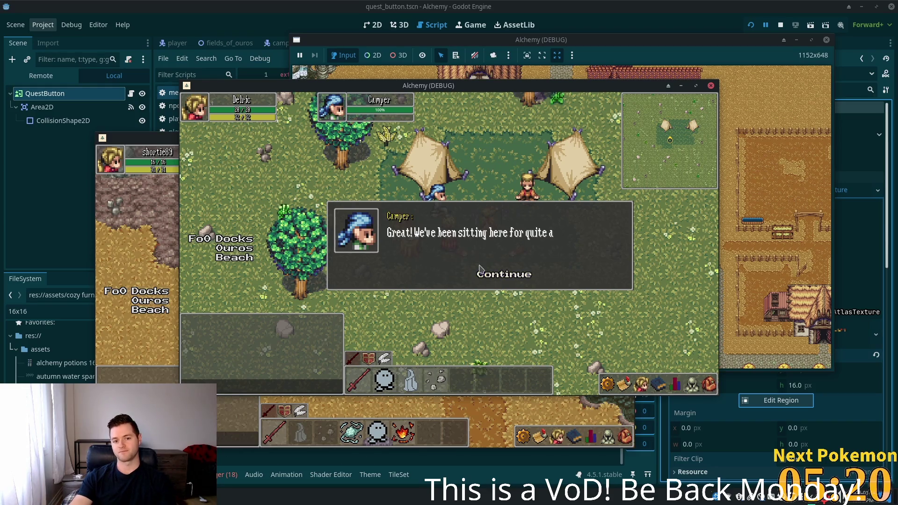
left_click(491, 277)
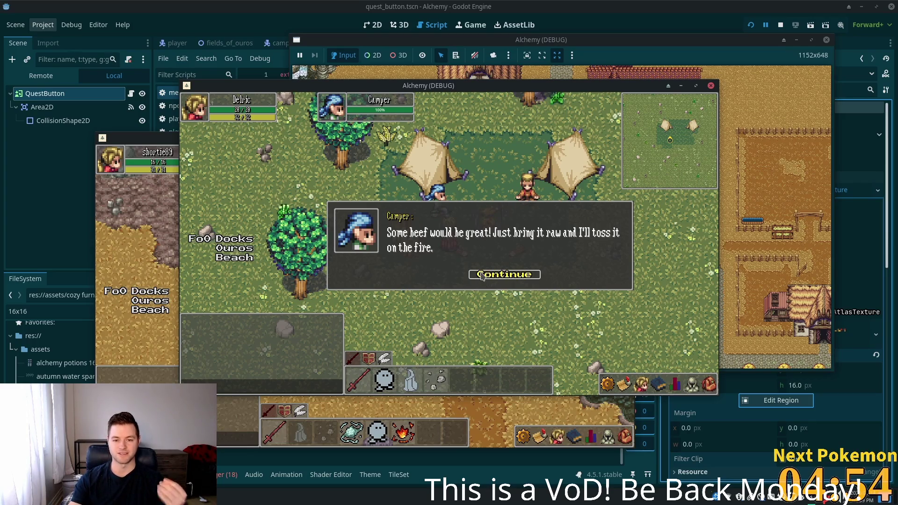
left_click(482, 275)
Step: Walk out across the field and kill a deer with the sword
key("w")
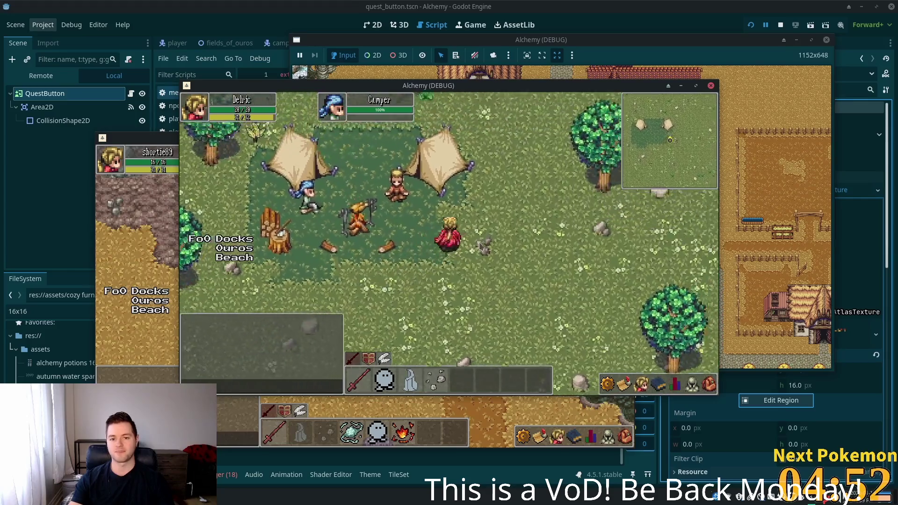
key("w")
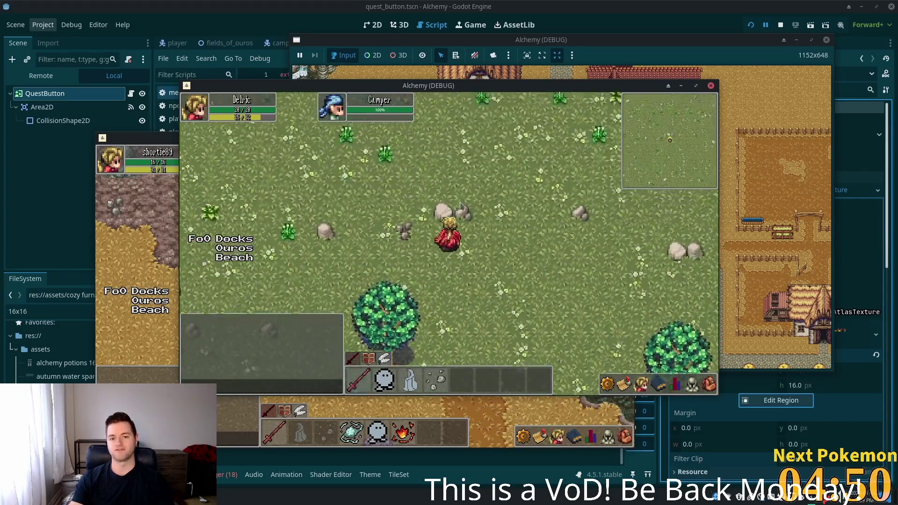
key("d")
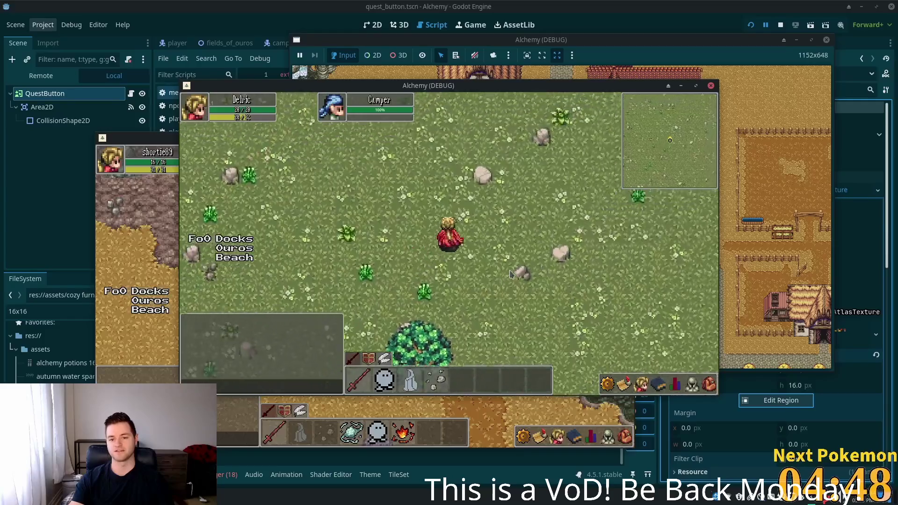
key("s")
key("a")
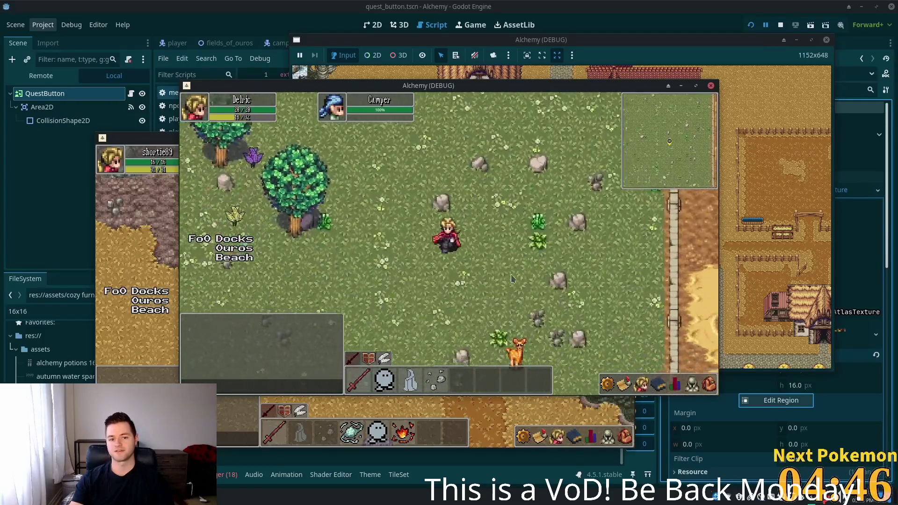
key("d")
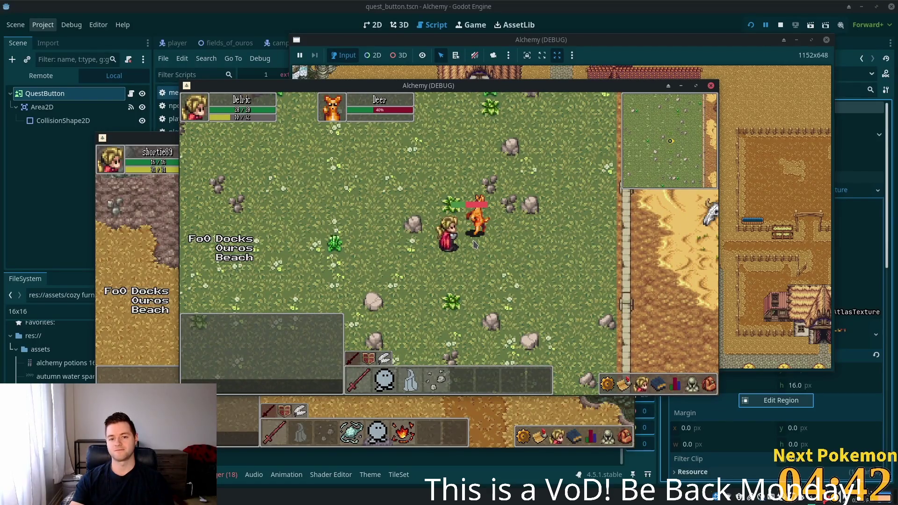
left_click(475, 244)
Step: Bring the raw beef back to the Camper and claim the 50 x Gold Coin reward
key("w")
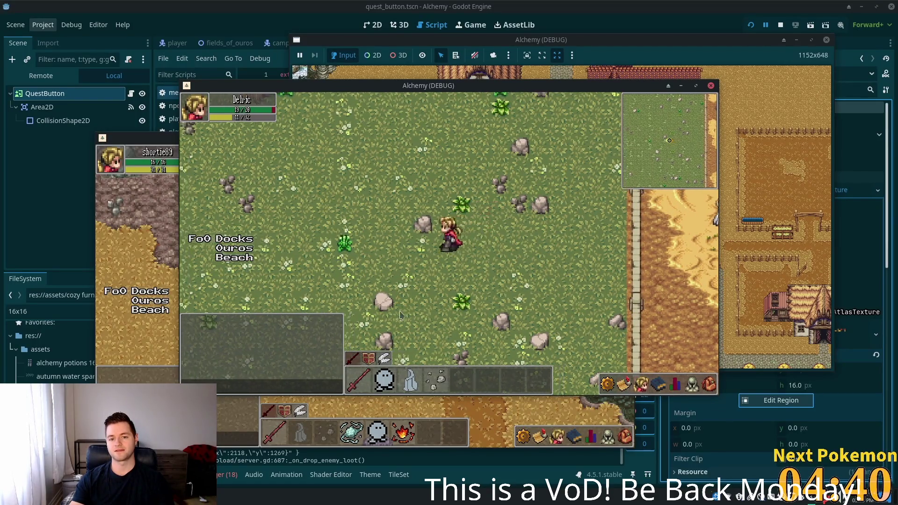
left_click(709, 384)
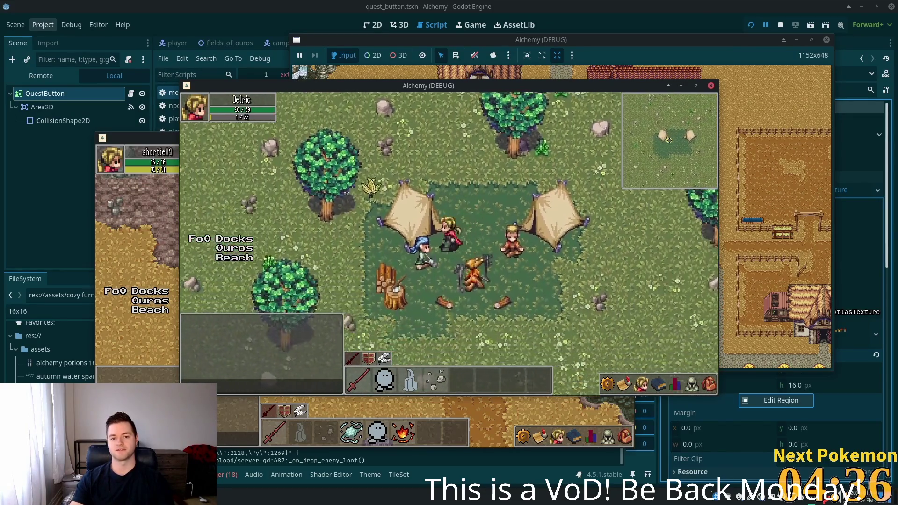
left_click(453, 251)
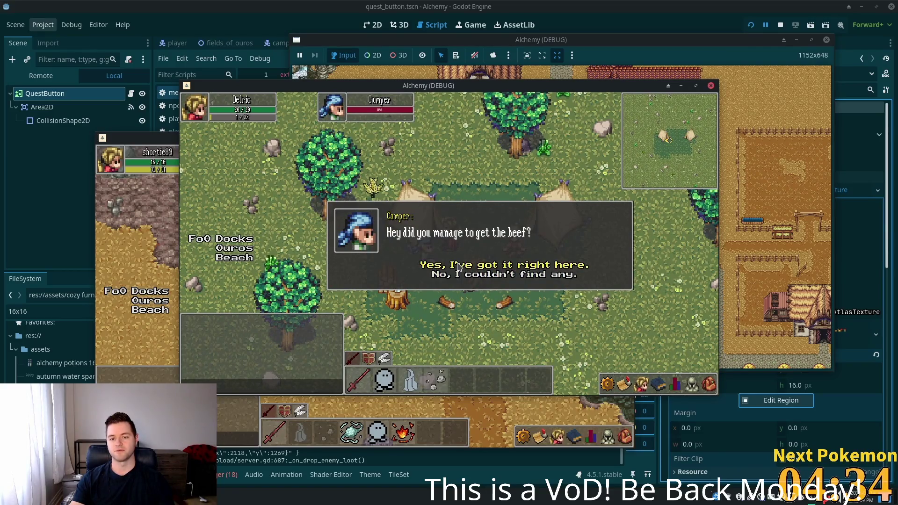
left_click(458, 265)
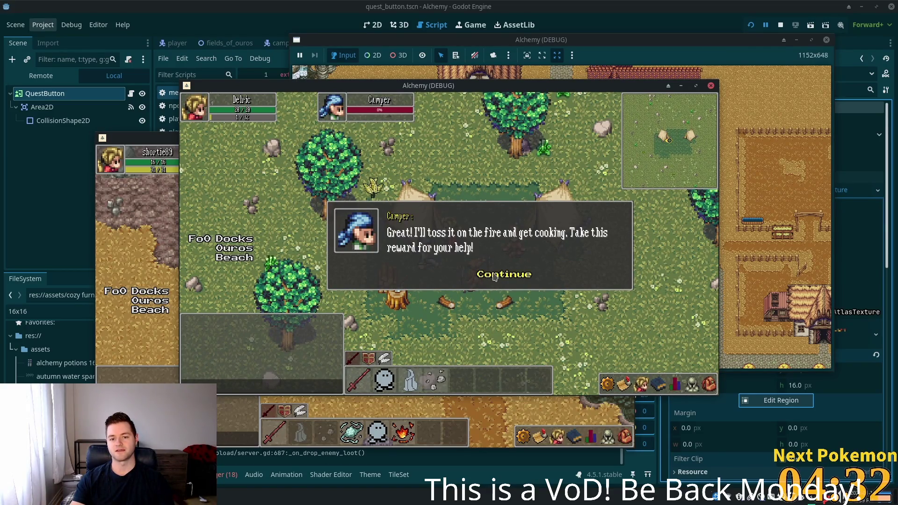
left_click(626, 382)
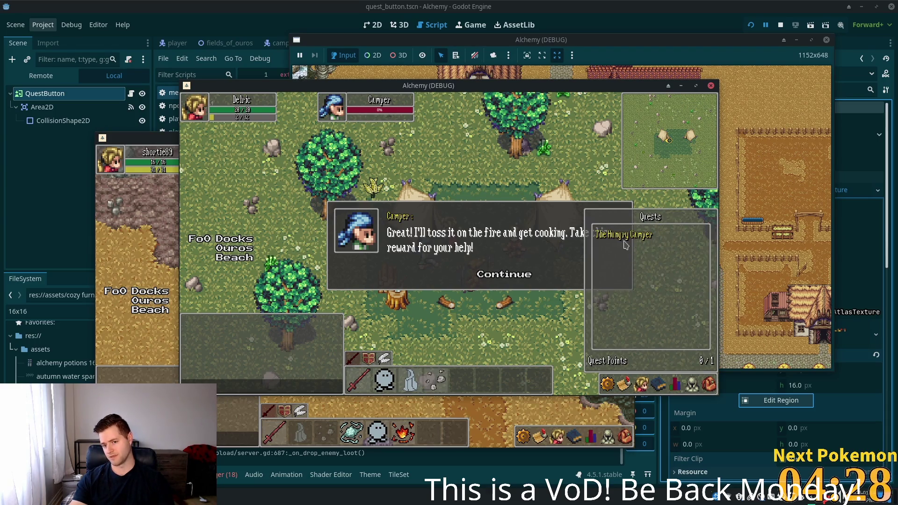
left_click(484, 276)
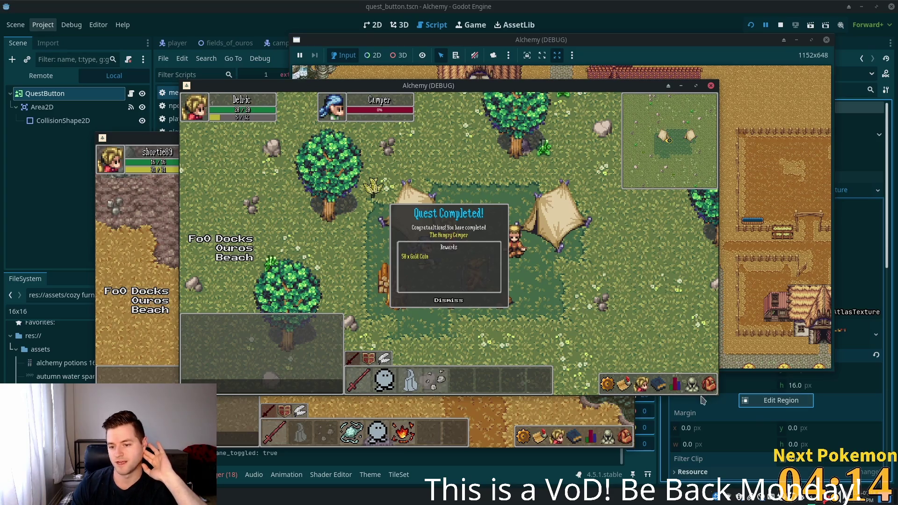
Step: Check the reward in the inventory, dismiss the popup, and verify The Hungry Camper is completed in Quests
left_click(709, 387)
left_click(708, 387)
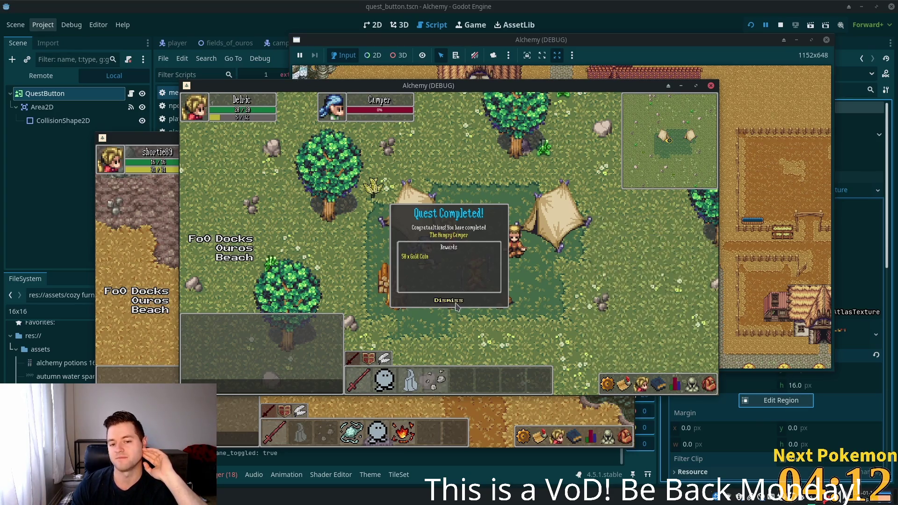
left_click(456, 304)
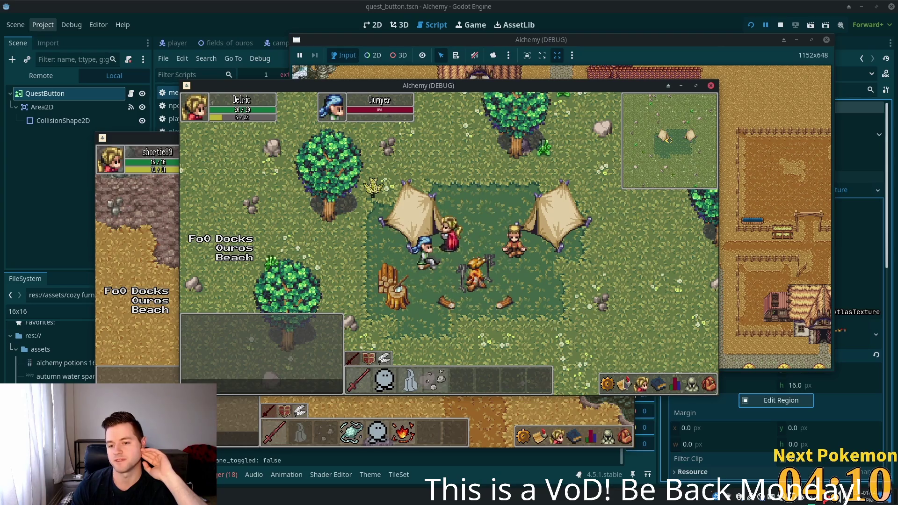
left_click(625, 384)
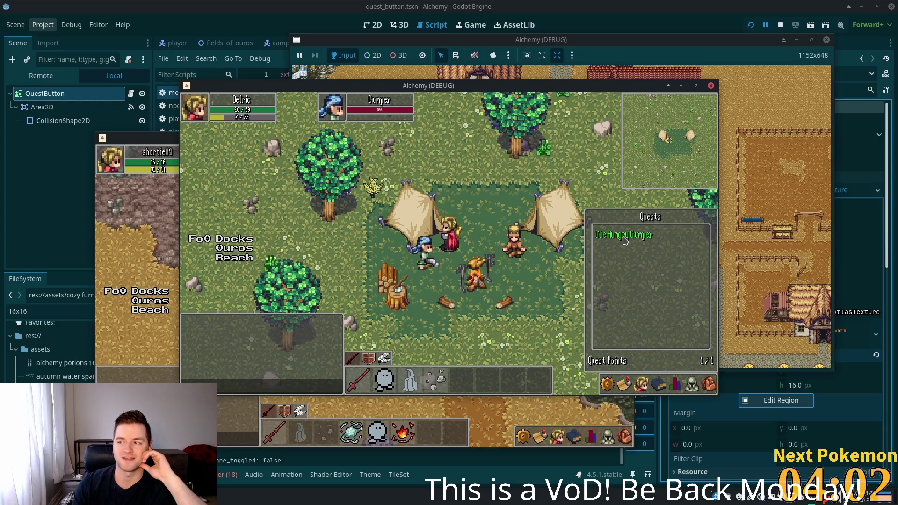
left_click(615, 122)
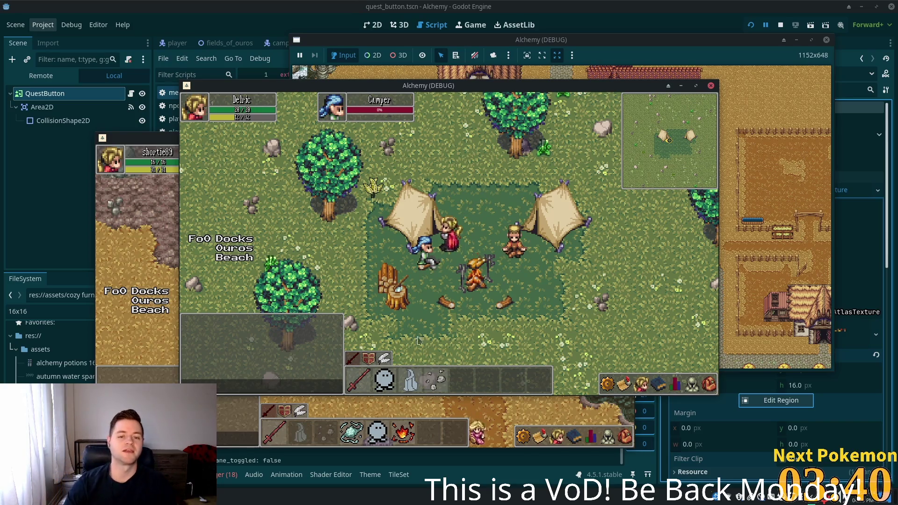
Step: Walk the player away from the Camper's camp and north across the field
left_click(555, 172)
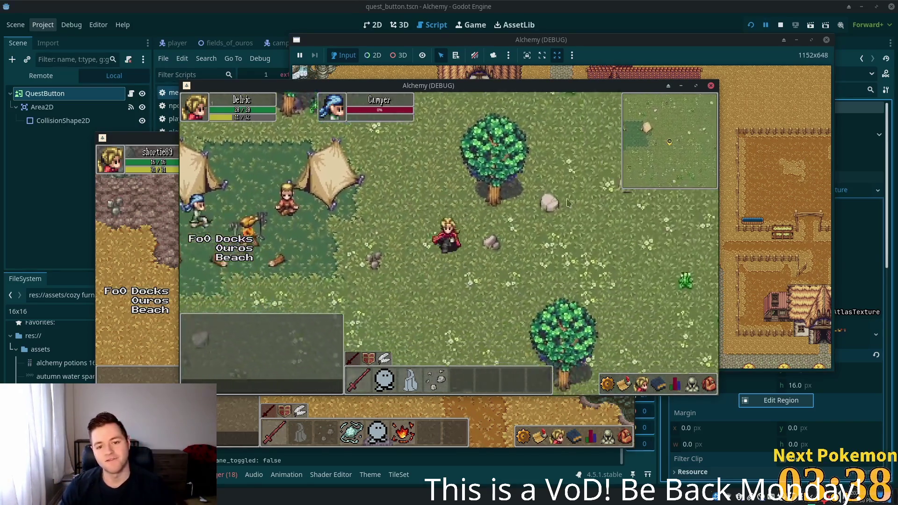
left_click(469, 202)
left_click(327, 174)
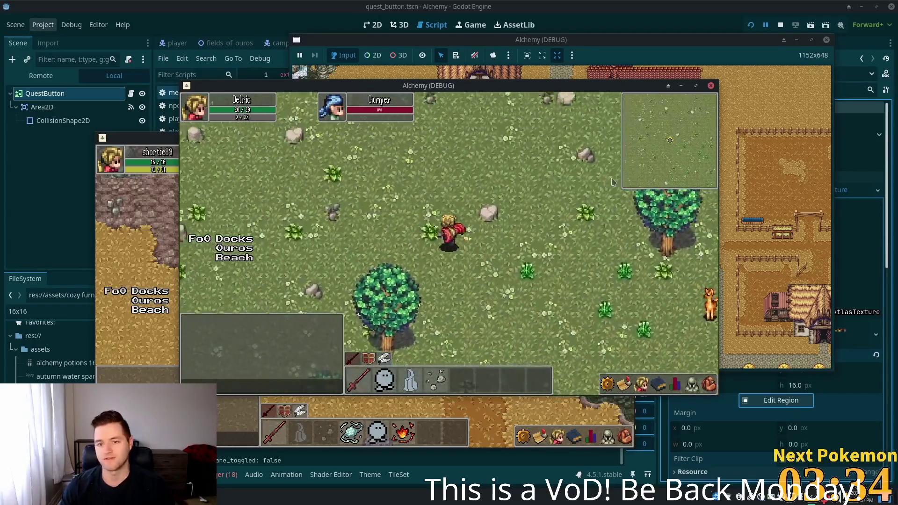
left_click(473, 182)
left_click_drag(474, 183, 701, 397)
key("Up")
Step: Check the inventory, warp to Ouros town, and open the Shop window at the counter
left_click(707, 384)
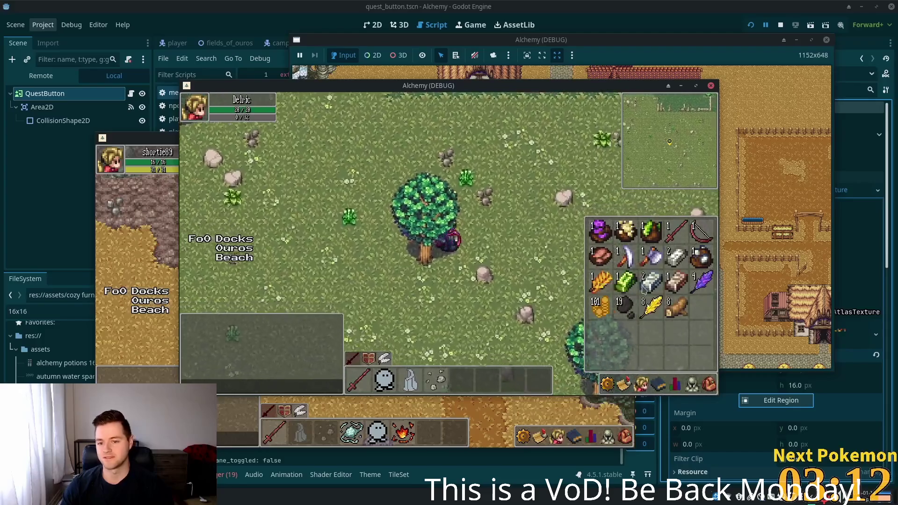
key("Escape")
key("Left")
key("Down")
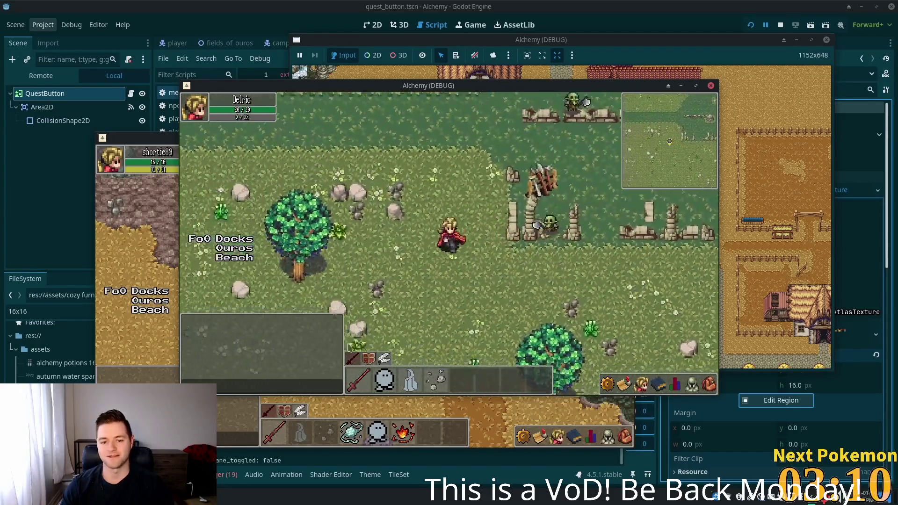
left_click(223, 249)
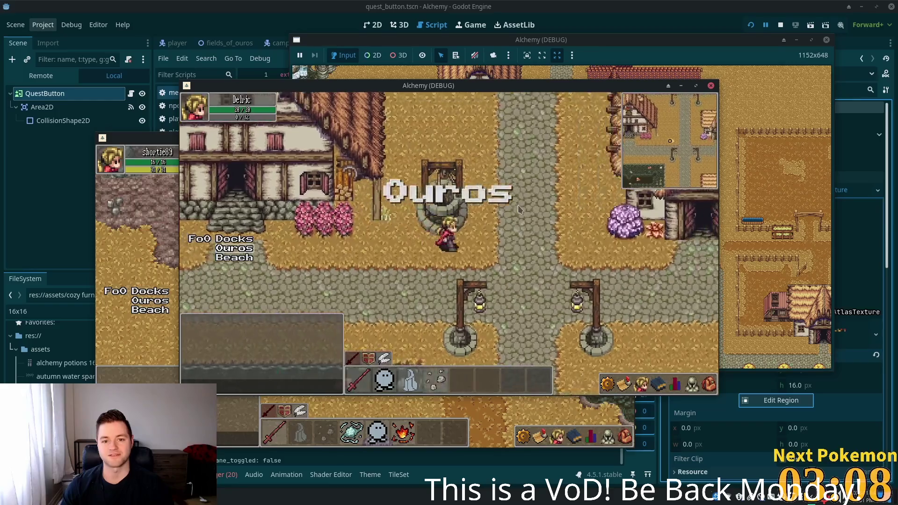
key("Up")
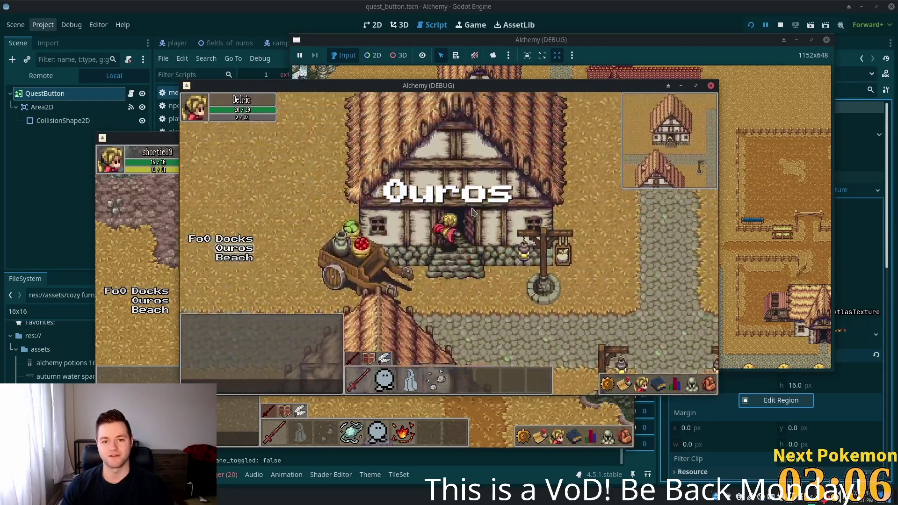
key("Up")
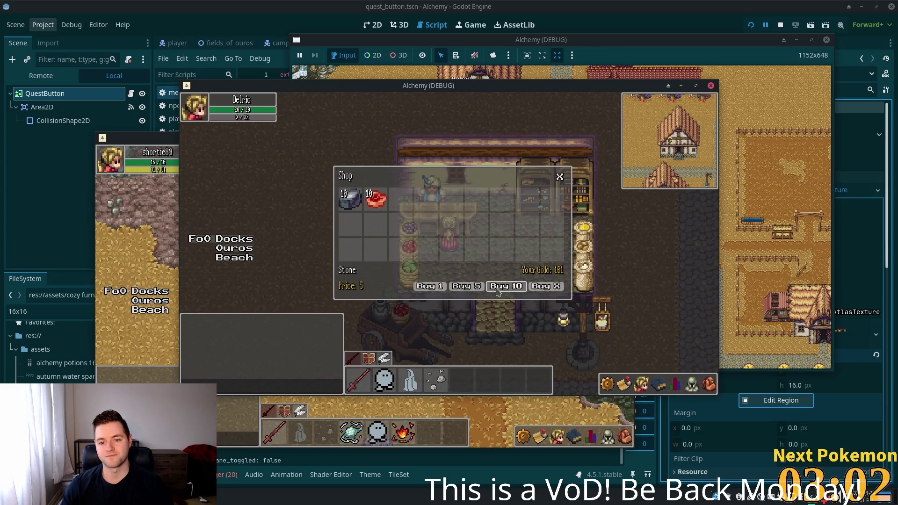
Step: Close the Shop, walk east to the cow pen, attack a cow with key 4, then head south
key("Down")
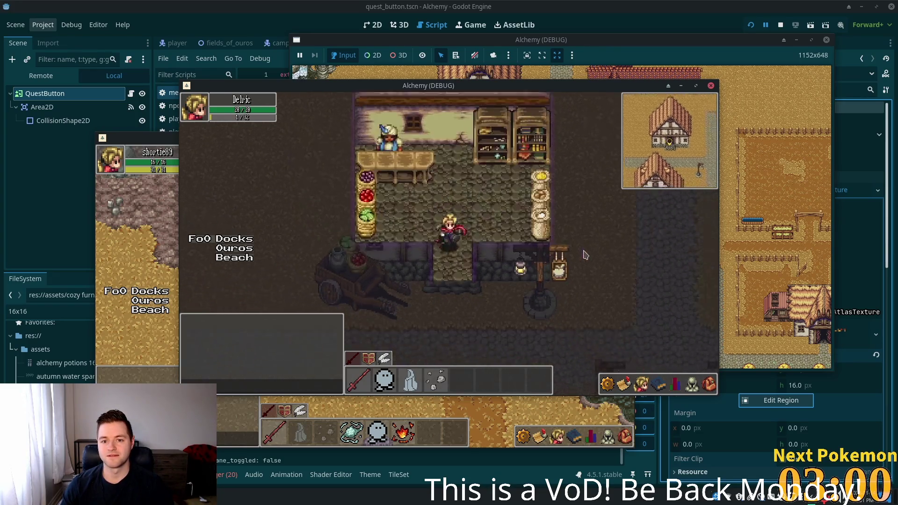
key("Right")
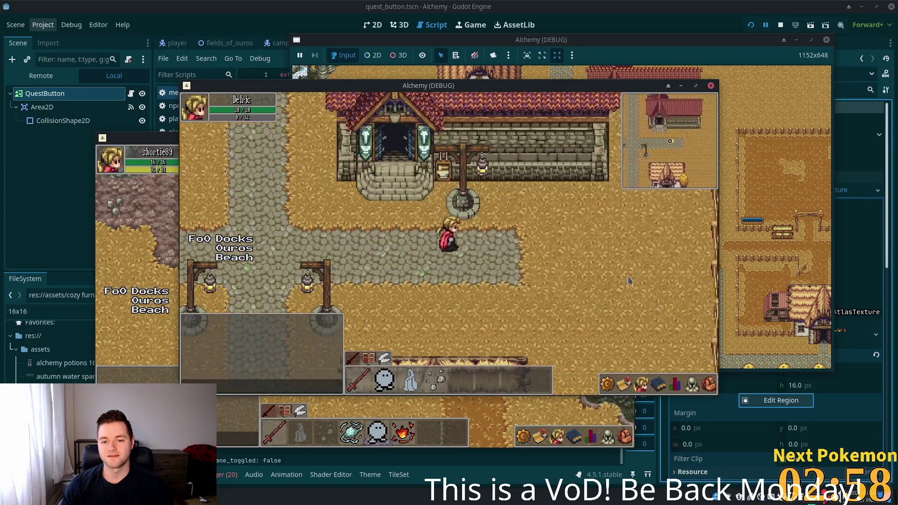
key("Right")
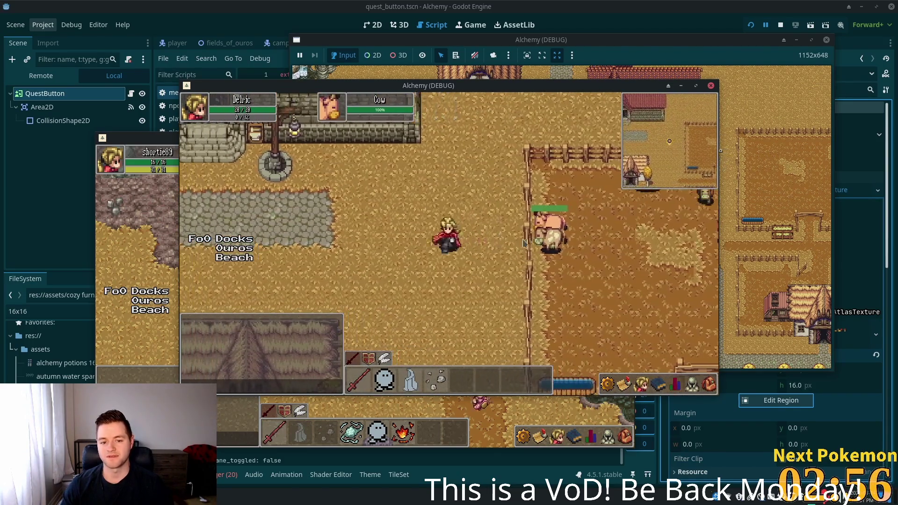
key("4")
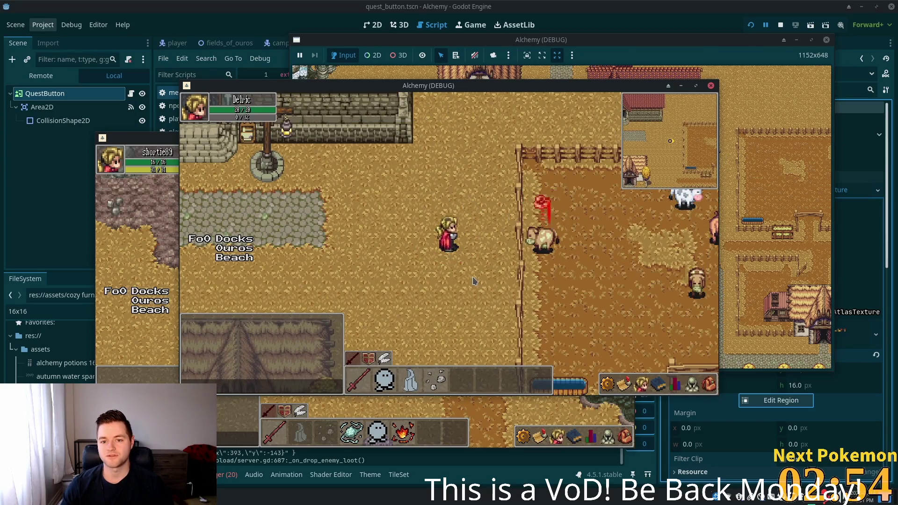
key("Down")
key("Down")
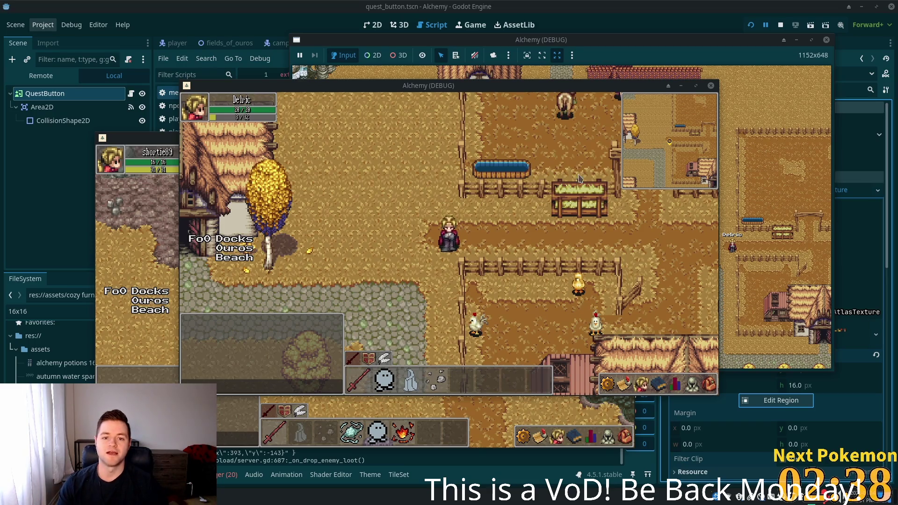
Step: Walk east past the wheat field, south, then east along the road to the Docks/Ouros/Beach signpost
key("d")
key("d")
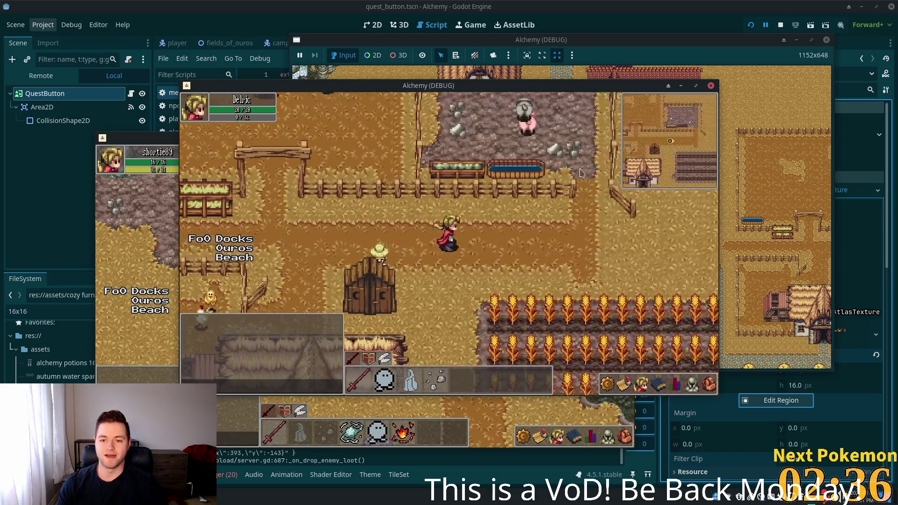
key("d")
key("s")
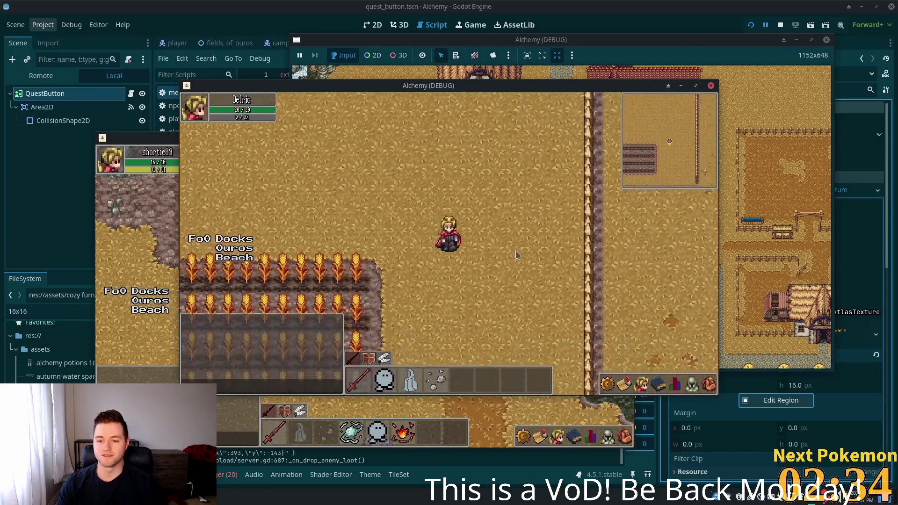
key("s")
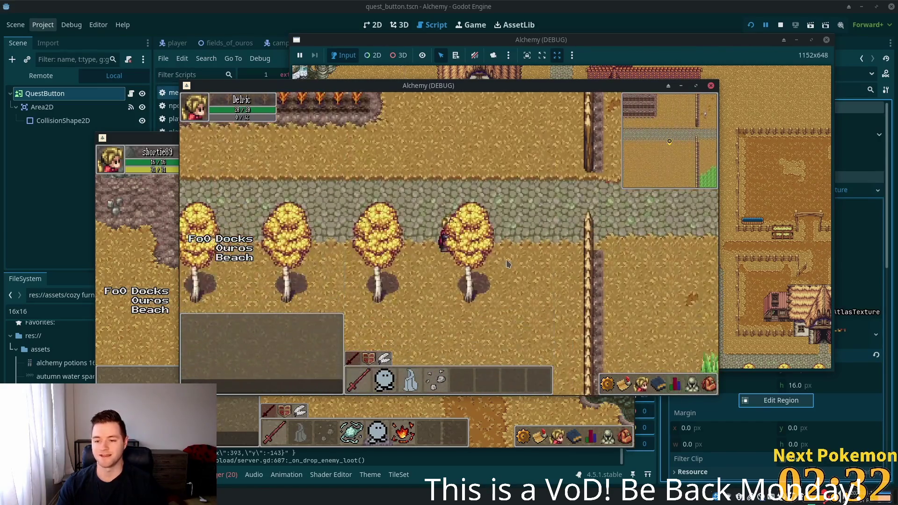
key("w")
key("d")
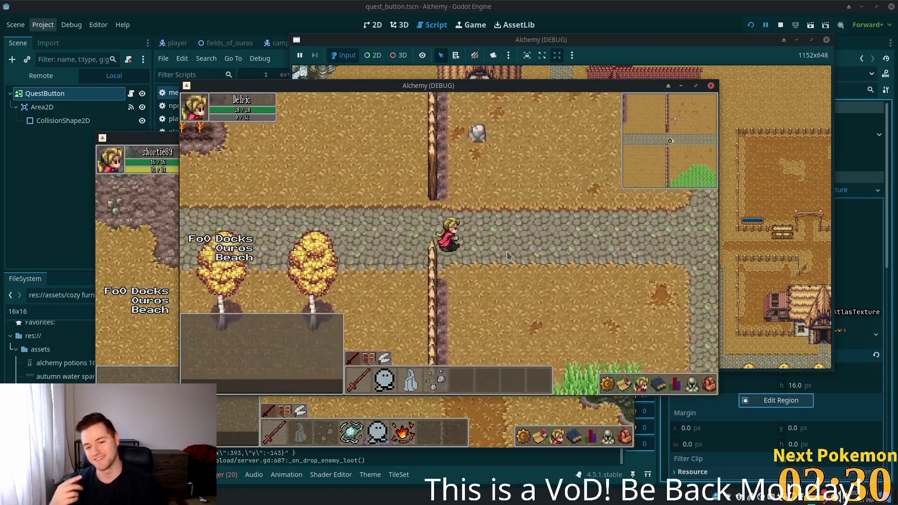
key("d")
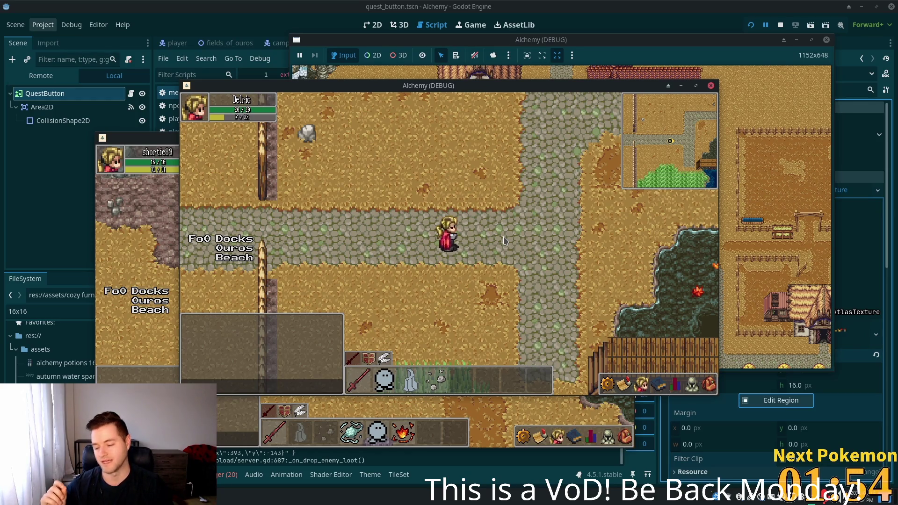
Step: Wander through the tall grass south of the road, then return north onto the dirt and stone path
key("Down")
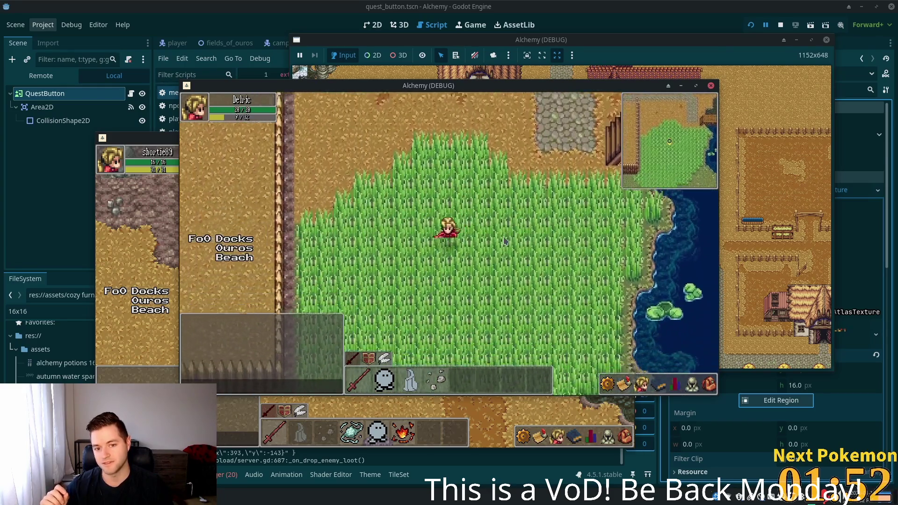
key("Left")
key("Right")
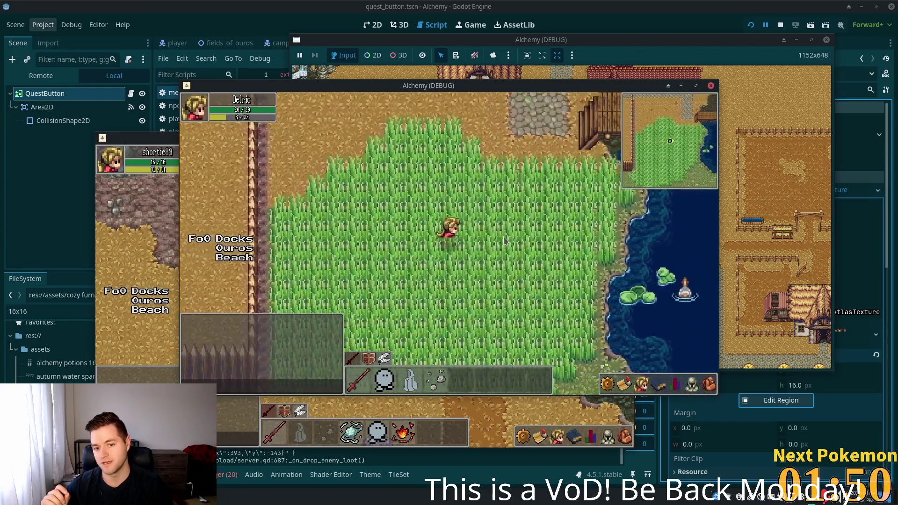
key("Left")
key("Up")
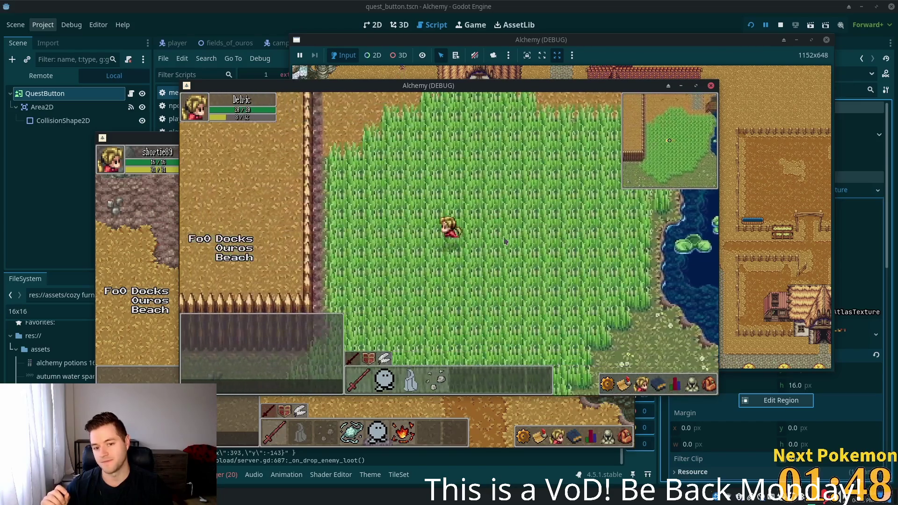
key("Left")
key("Up")
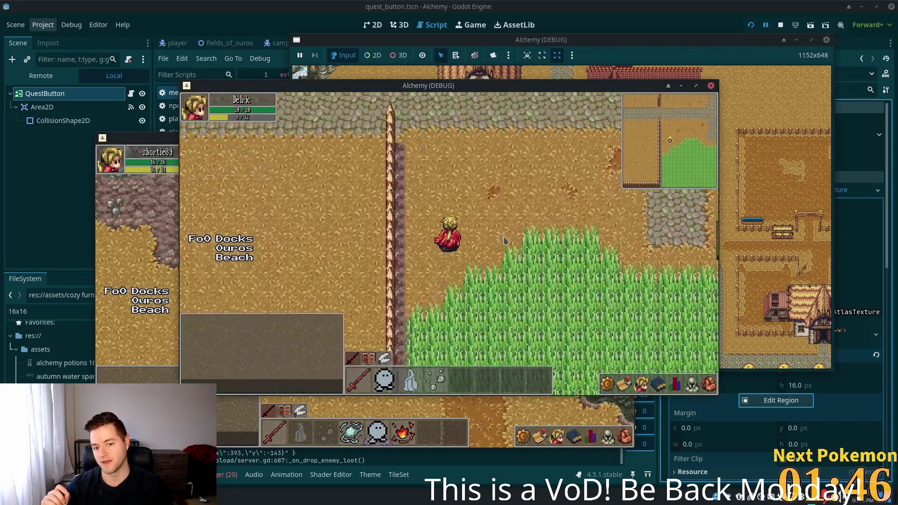
key("Right")
key("Up")
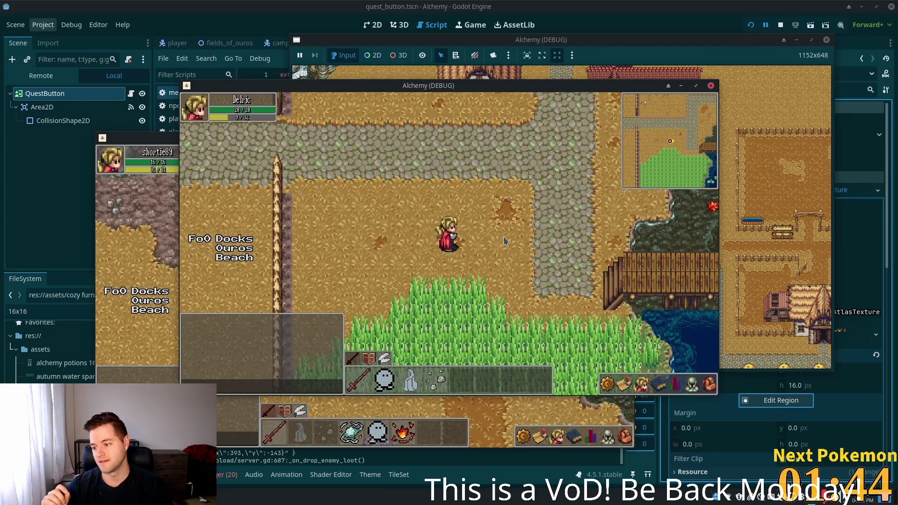
key("Down")
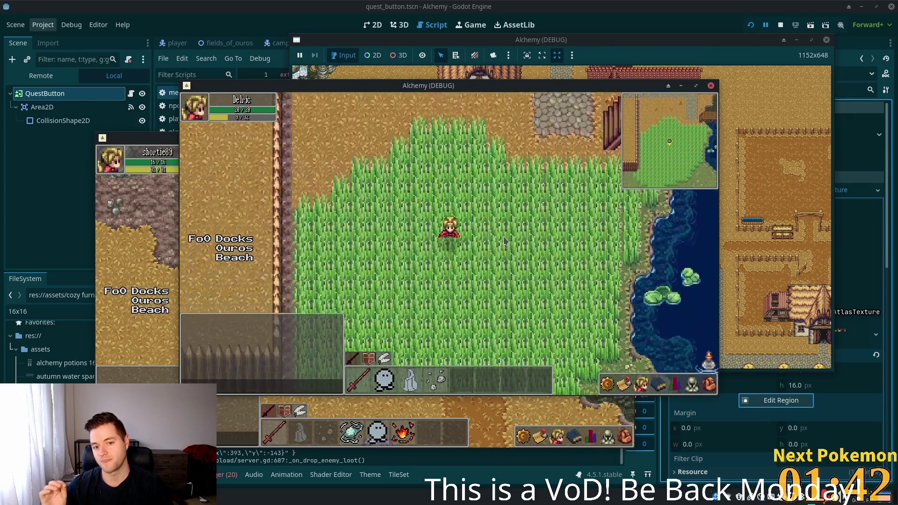
key("Down")
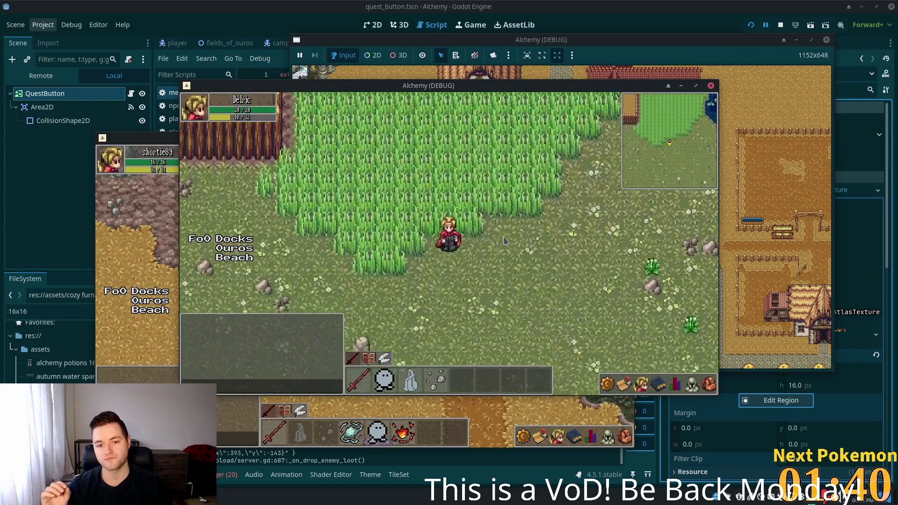
key("Up")
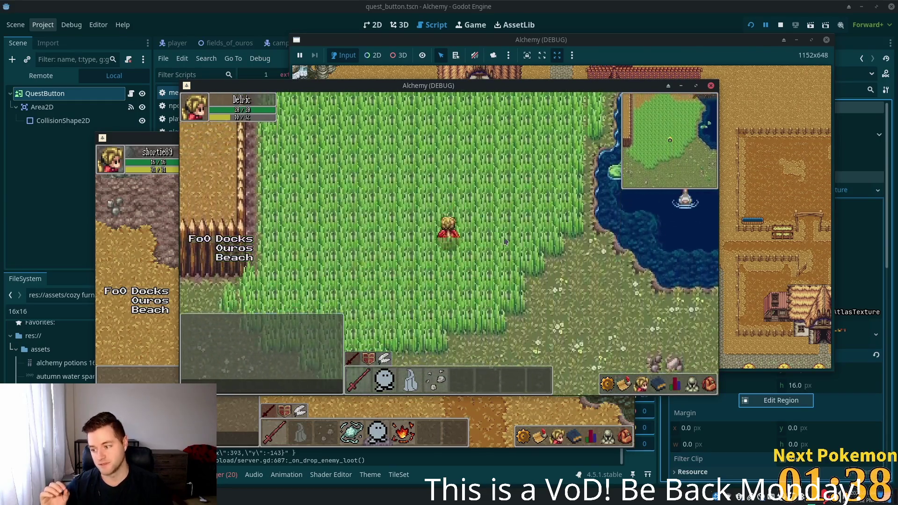
key("Up")
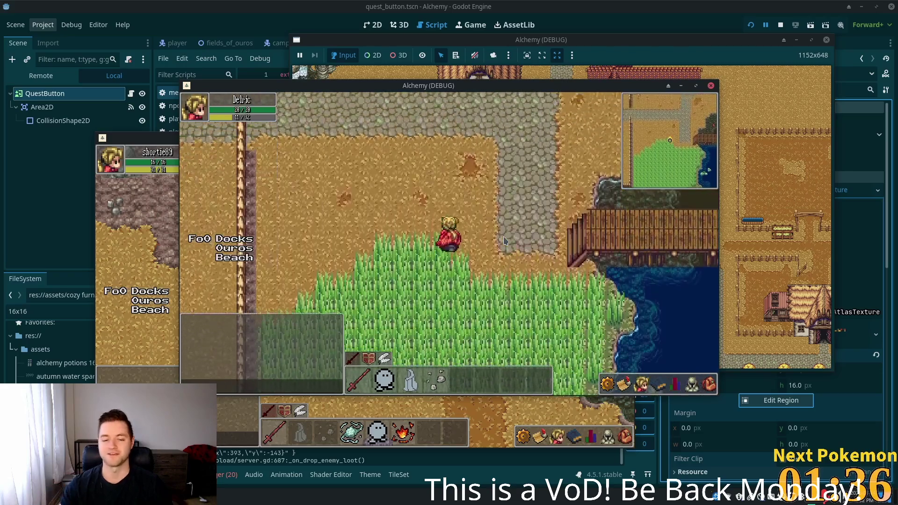
Step: Pace east and west through the tall grass beside the duck pond
key("Right")
key("Down")
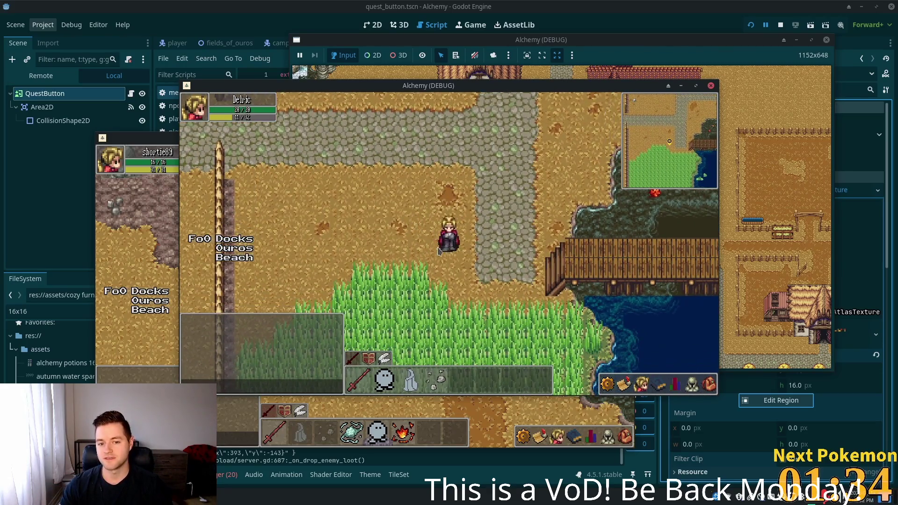
key("Down")
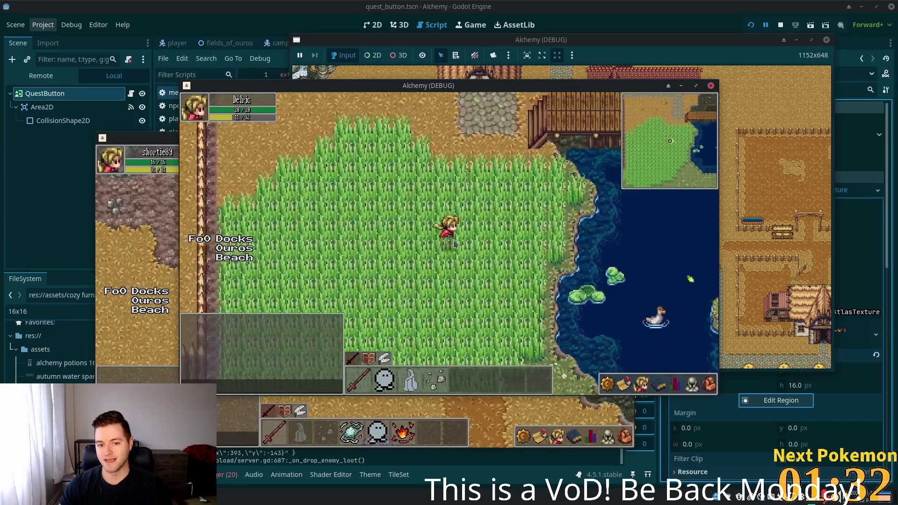
key("Left")
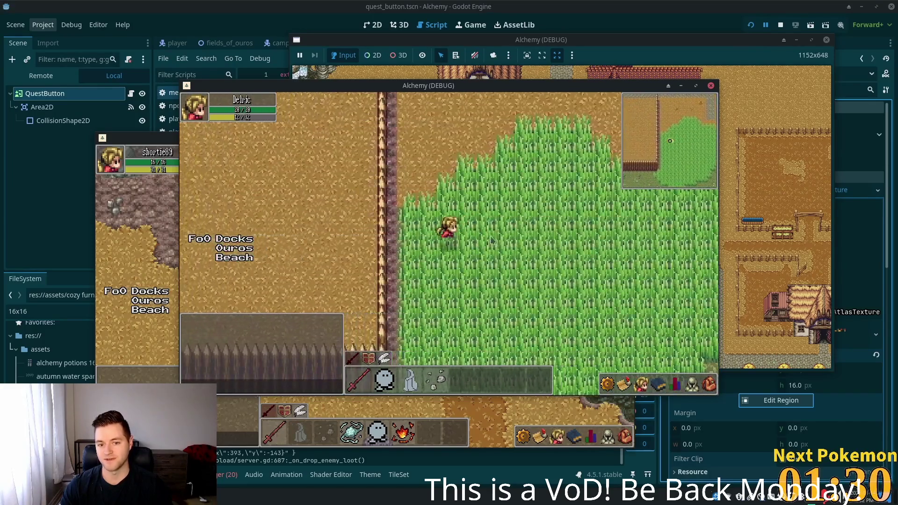
key("Right")
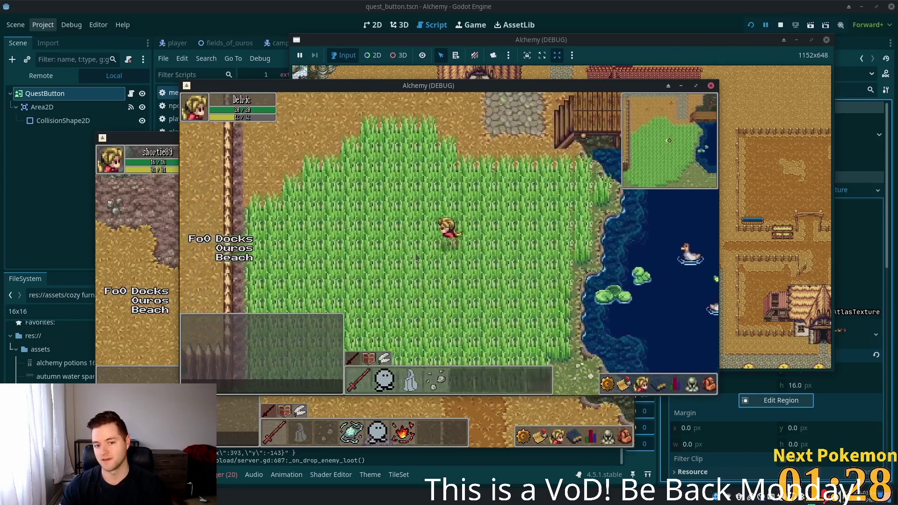
key("Left")
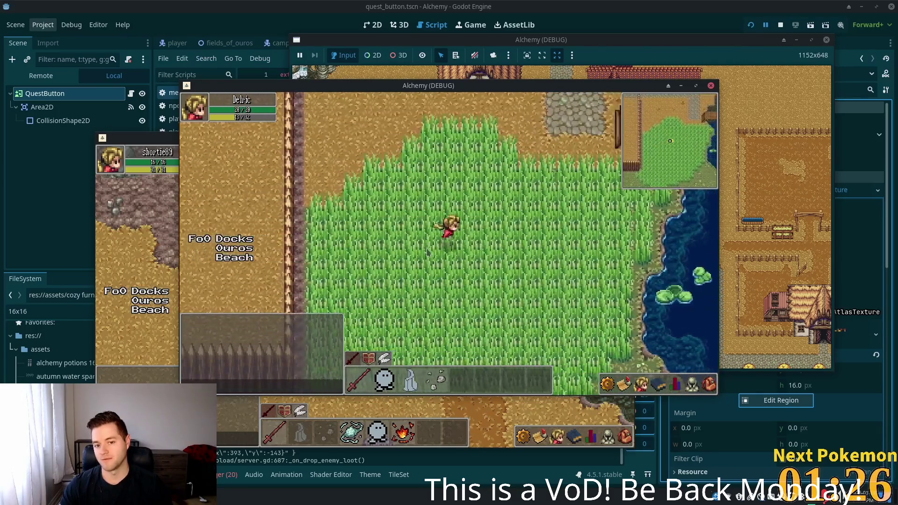
key("Right")
key("Left")
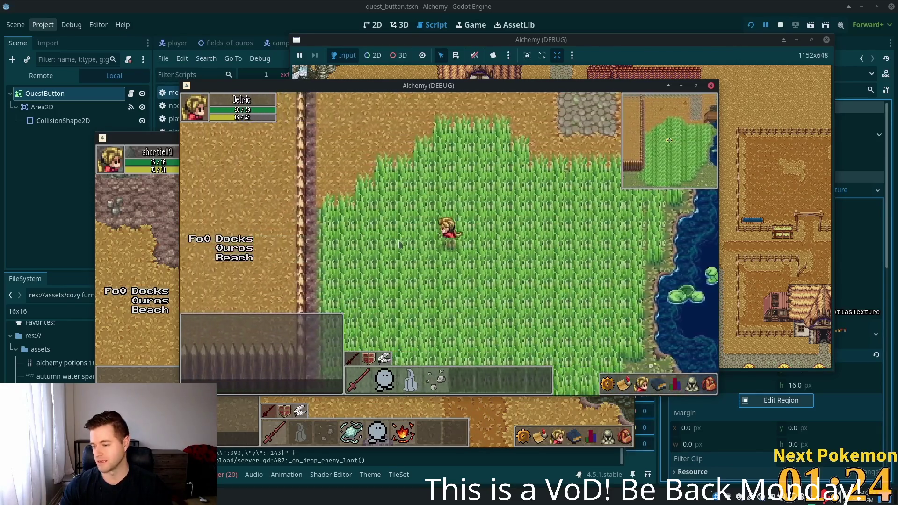
key("Right")
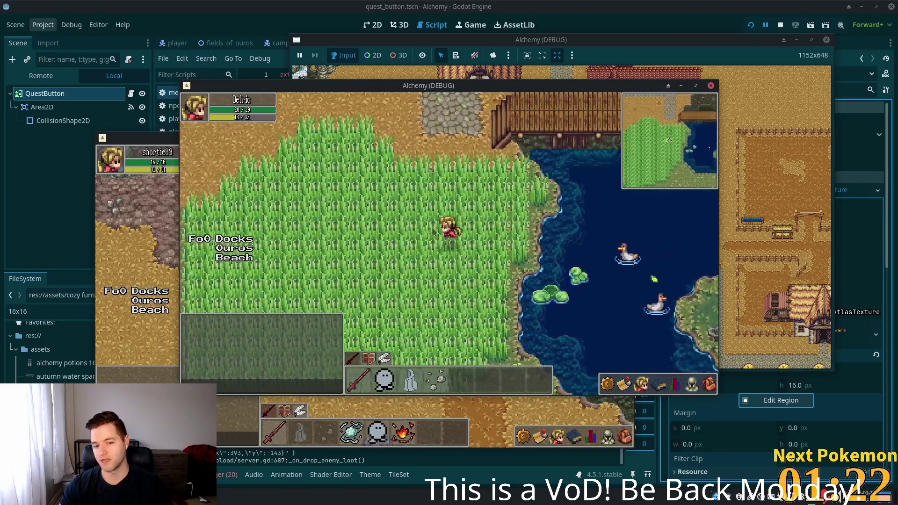
key("Left")
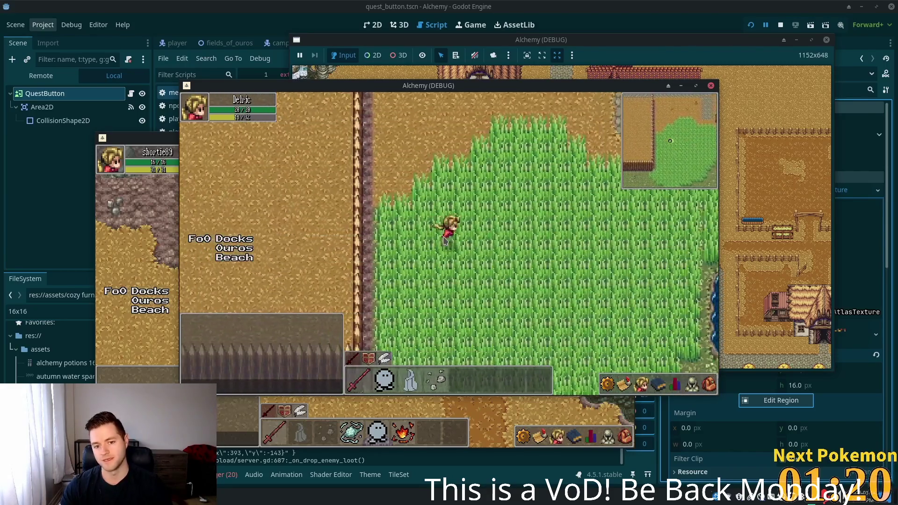
key("Right")
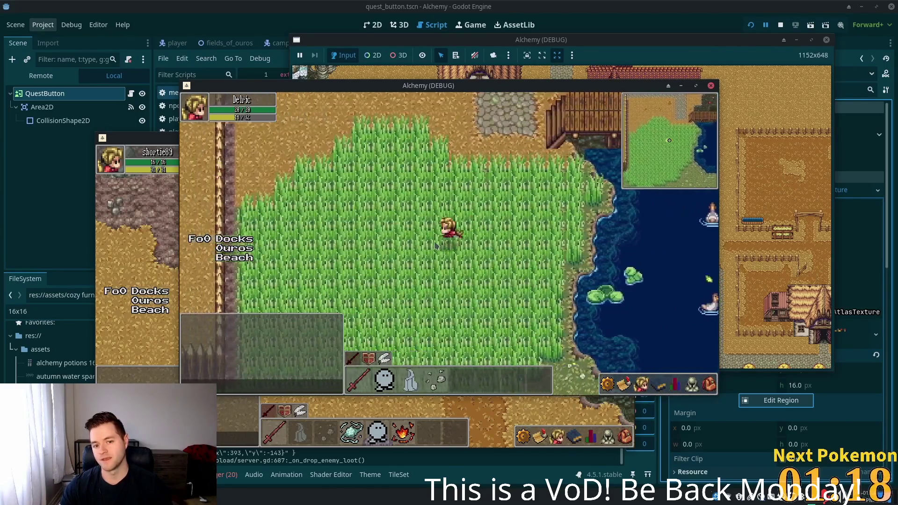
key("Left")
Step: Walk up to the wooden dock and cross it east into Solara Desert
key("d")
key("w")
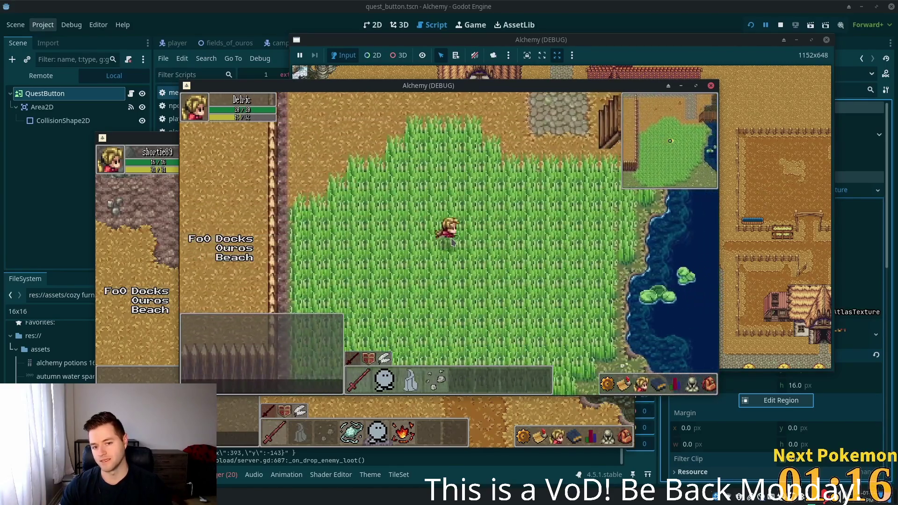
key("a")
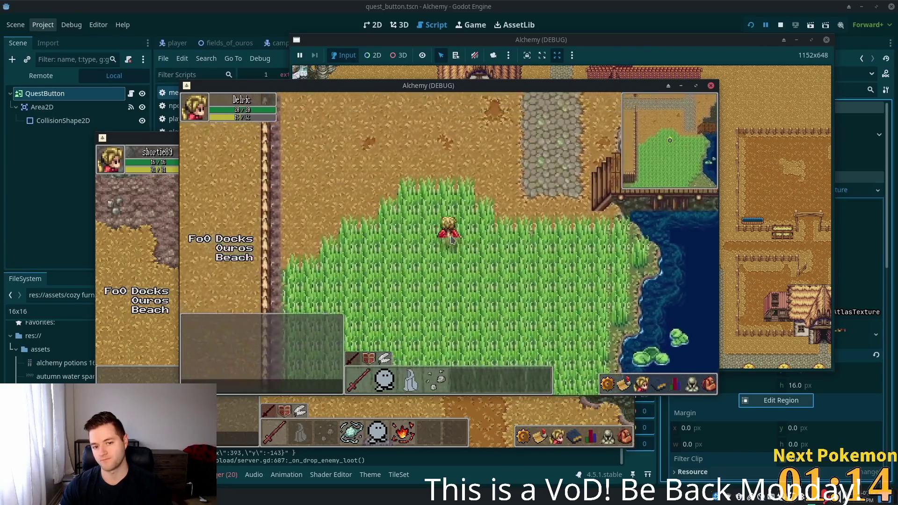
key("w")
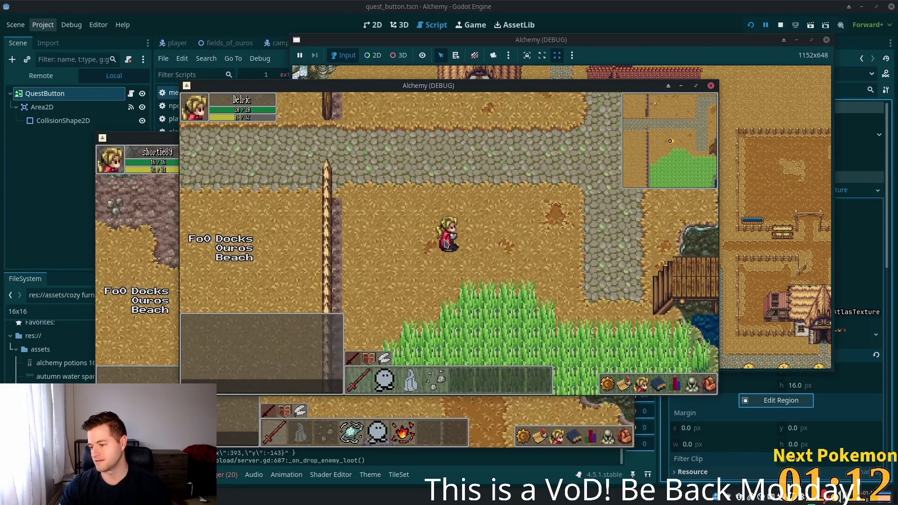
key("d")
key("s")
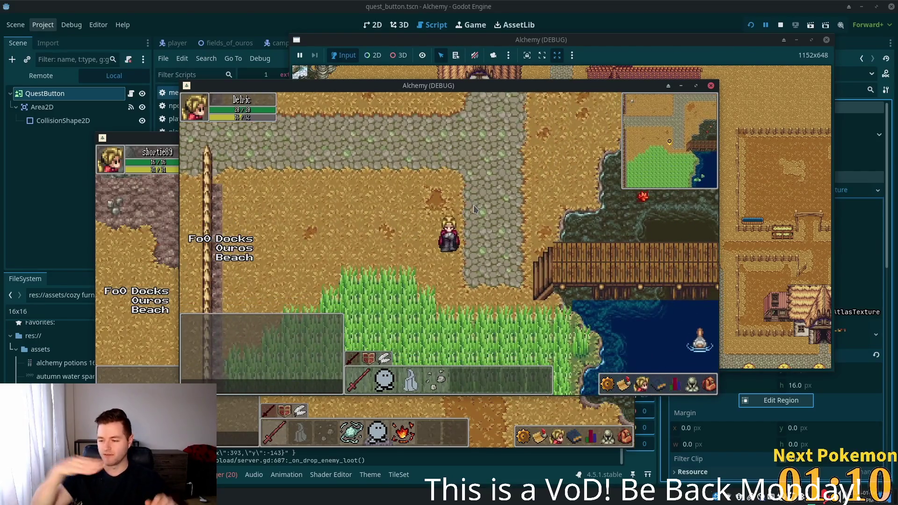
key("d")
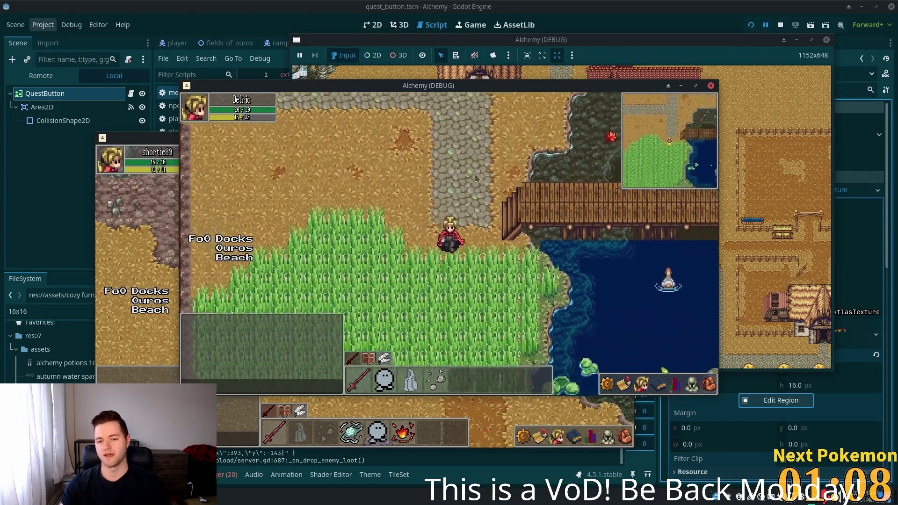
key("d")
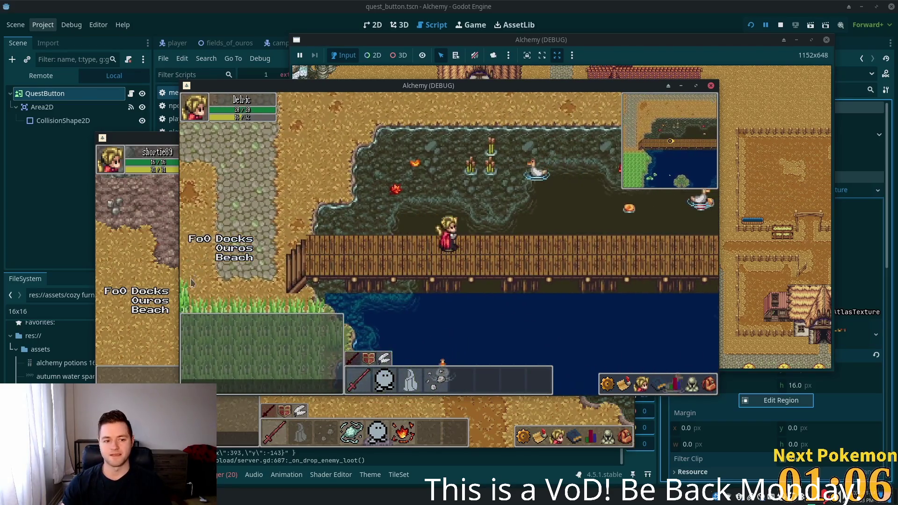
key("d")
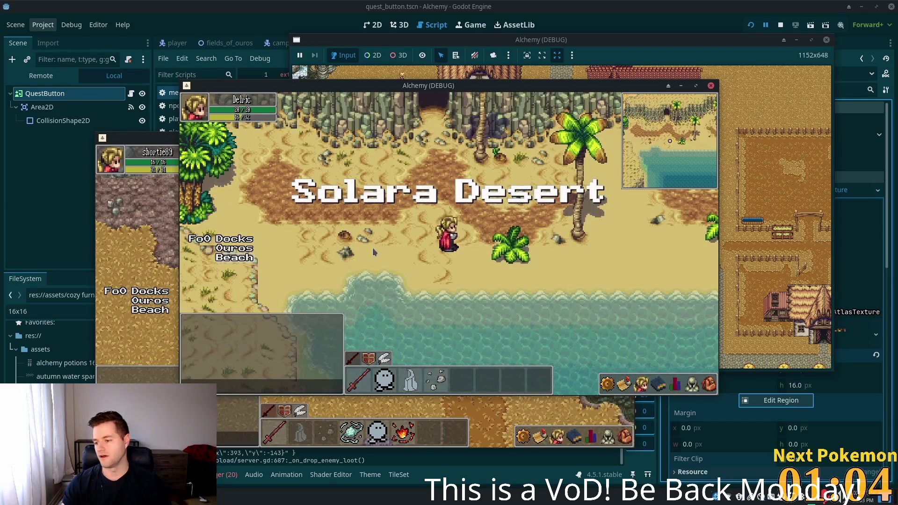
Step: Wander east along the Solara shoreline, through the shallows and back across the beach
key("s")
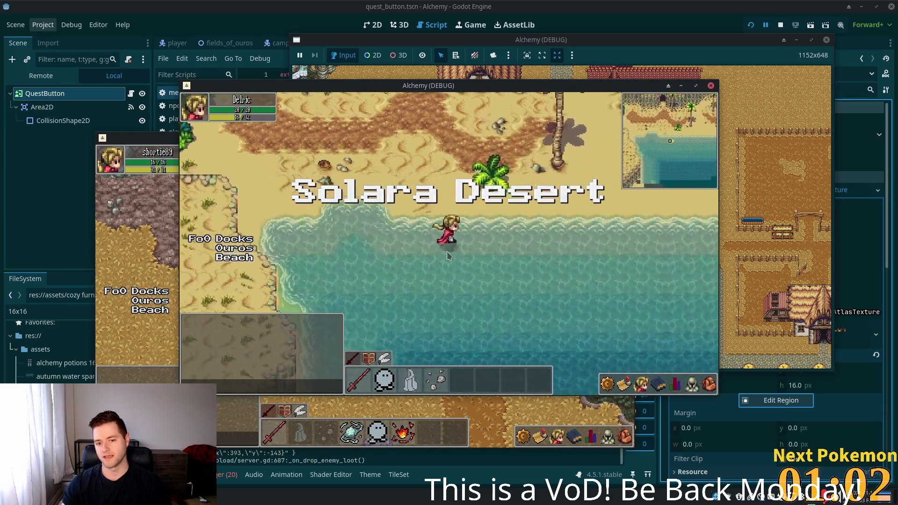
key("d")
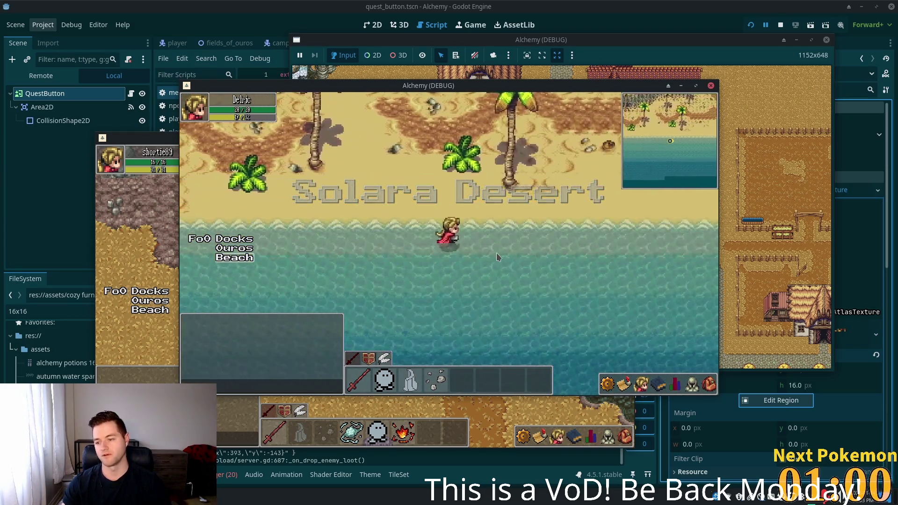
key("d")
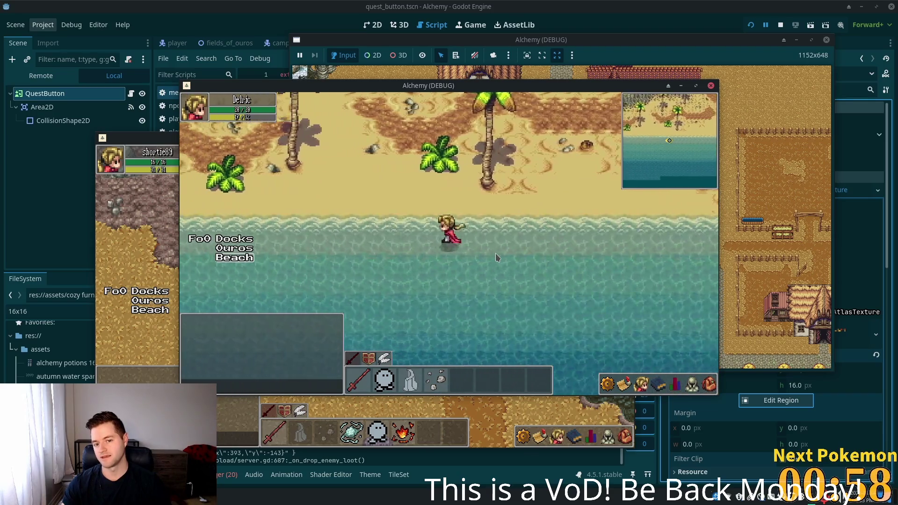
key("w")
key("a")
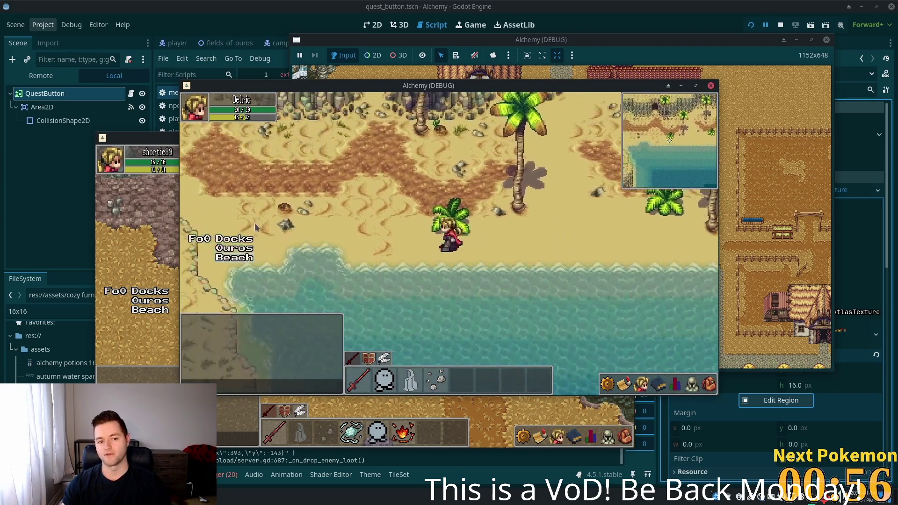
key("a")
key("w")
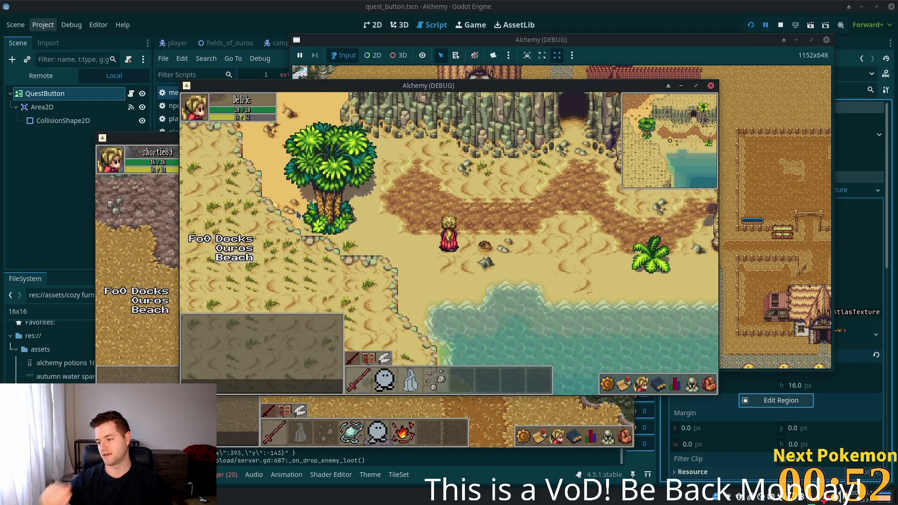
key("d")
key("s")
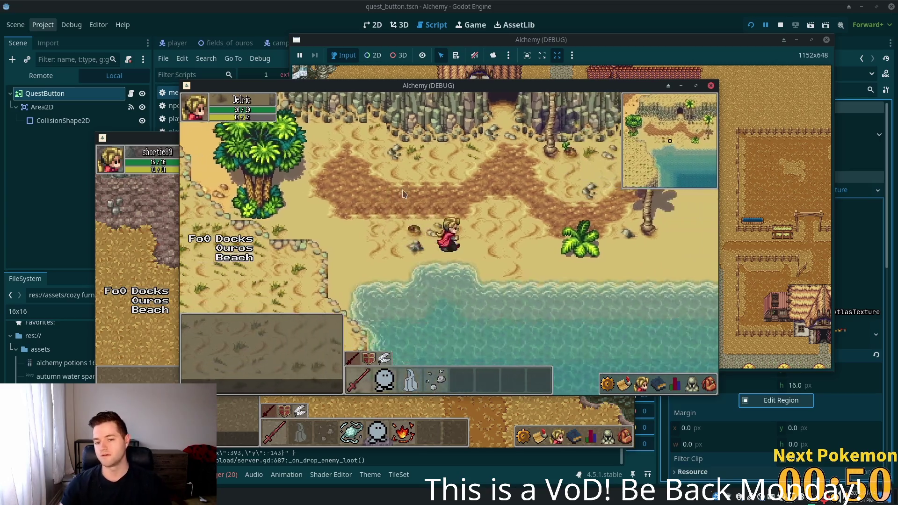
key("d")
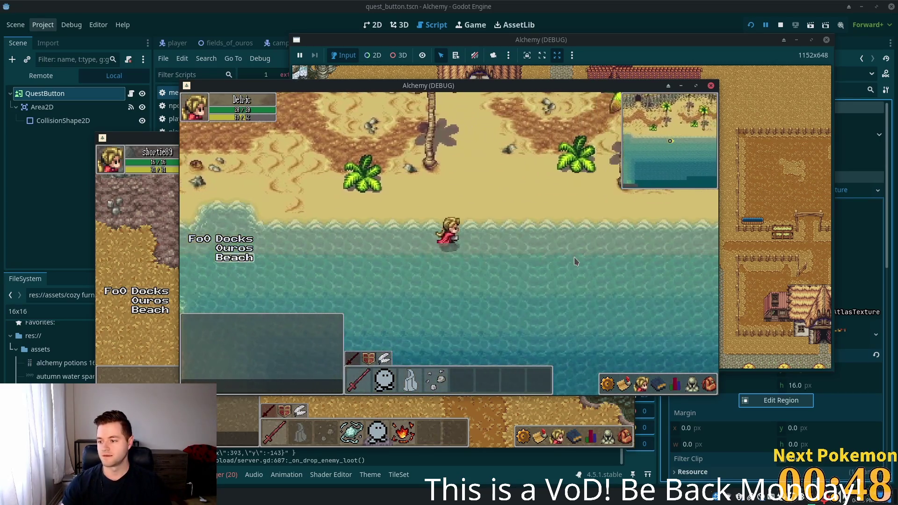
Step: Pace west and east along the shore, then walk north up into the sandy desert
key("a")
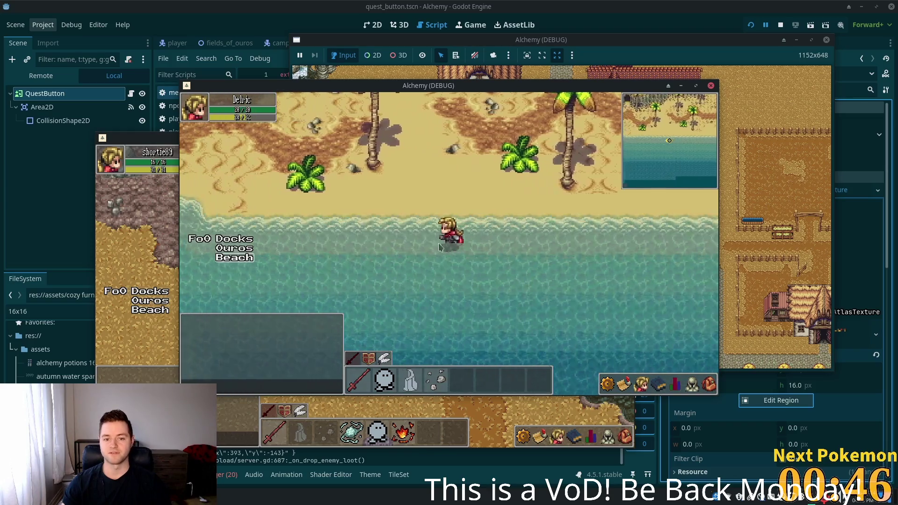
key("a")
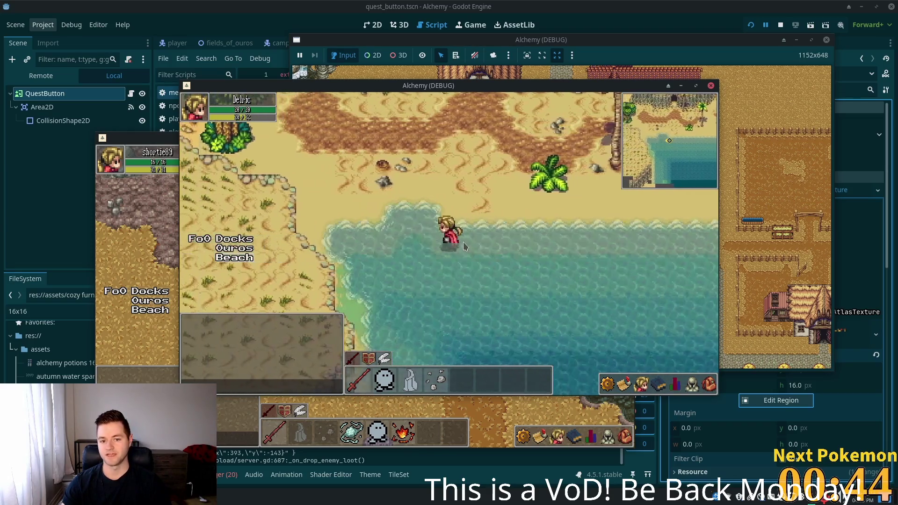
key("d")
key("w")
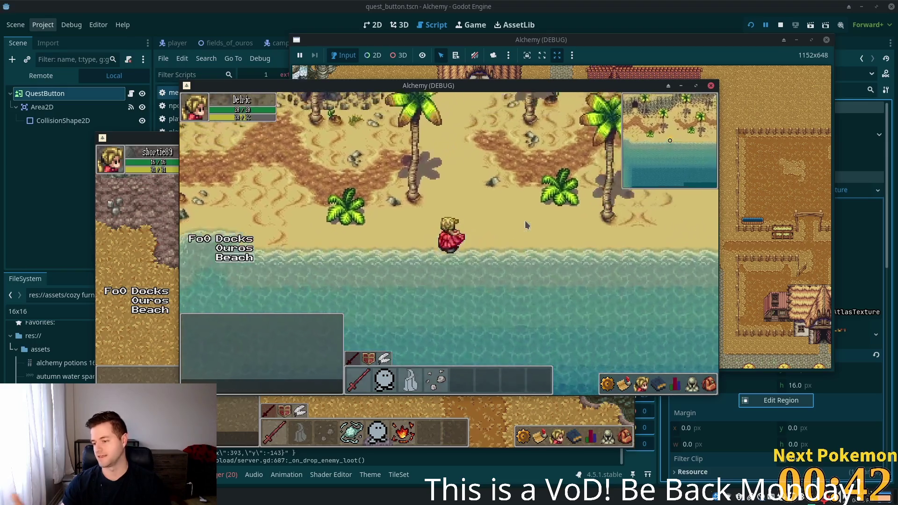
key("d")
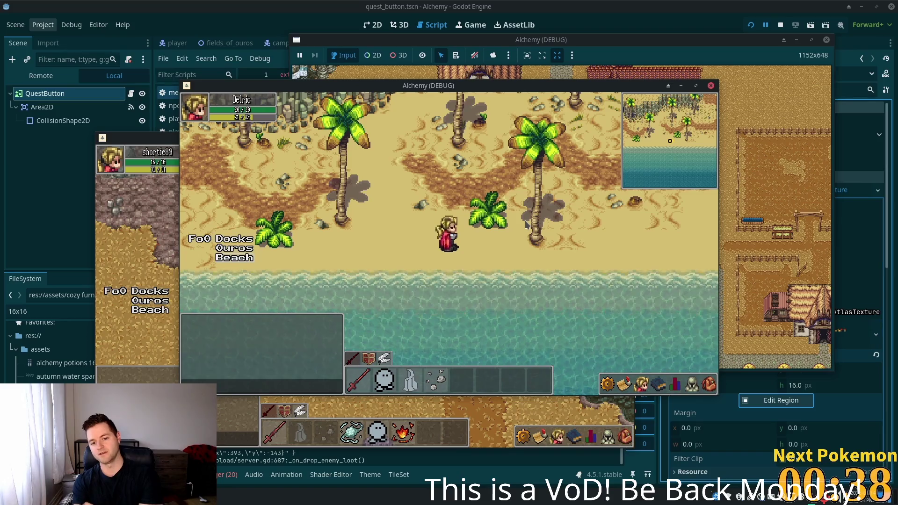
key("Down")
key("Right")
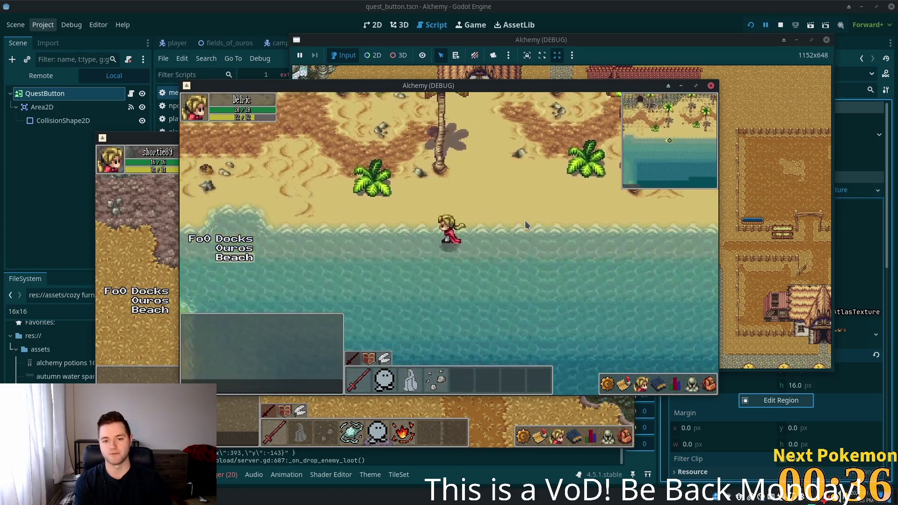
key("Left")
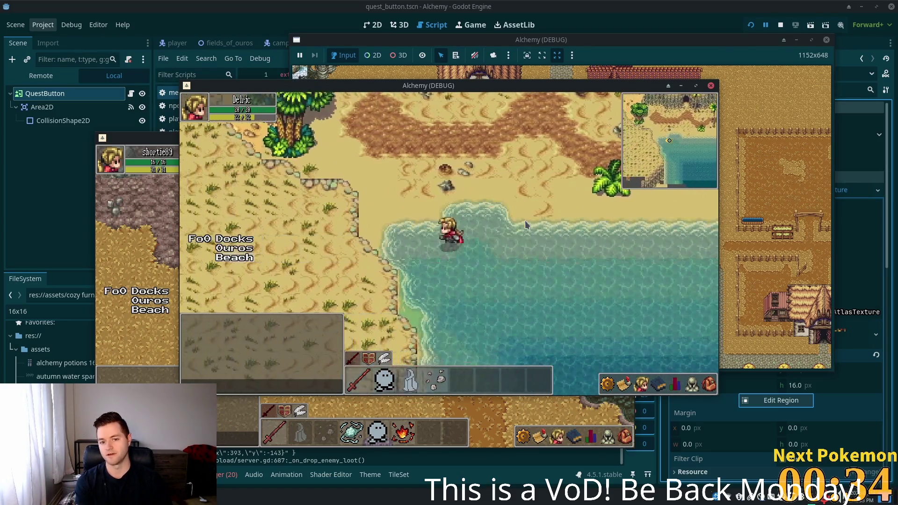
key("Right")
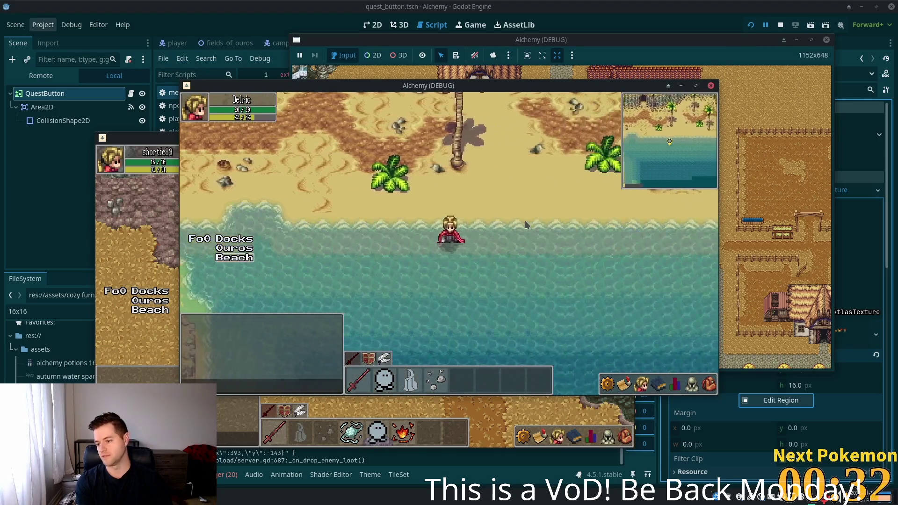
key("Right")
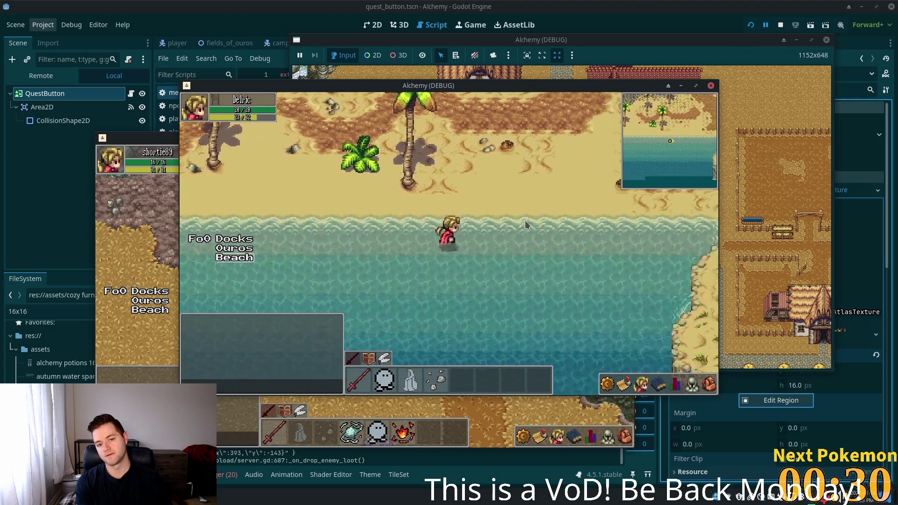
key("Up")
key("Up")
key("Right")
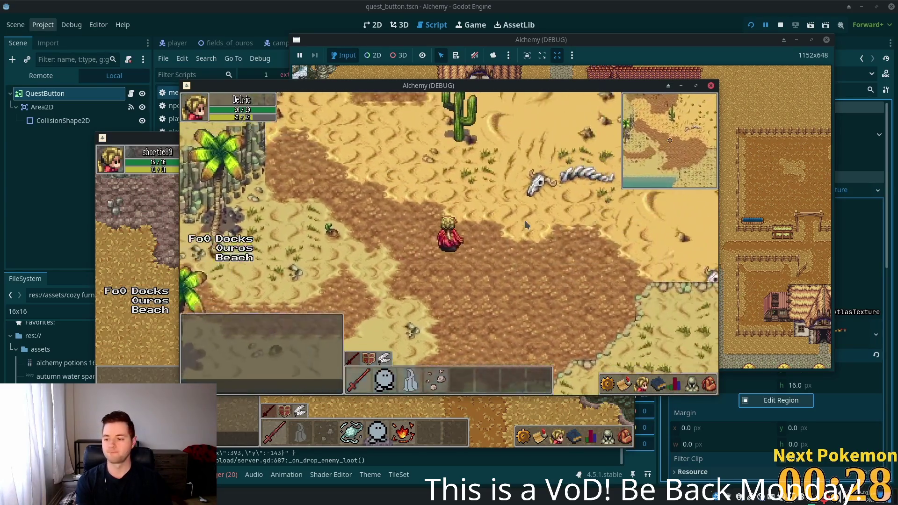
Step: Cross the desert east to the beach and walk north and south along the shoreline
key("Up")
key("Right")
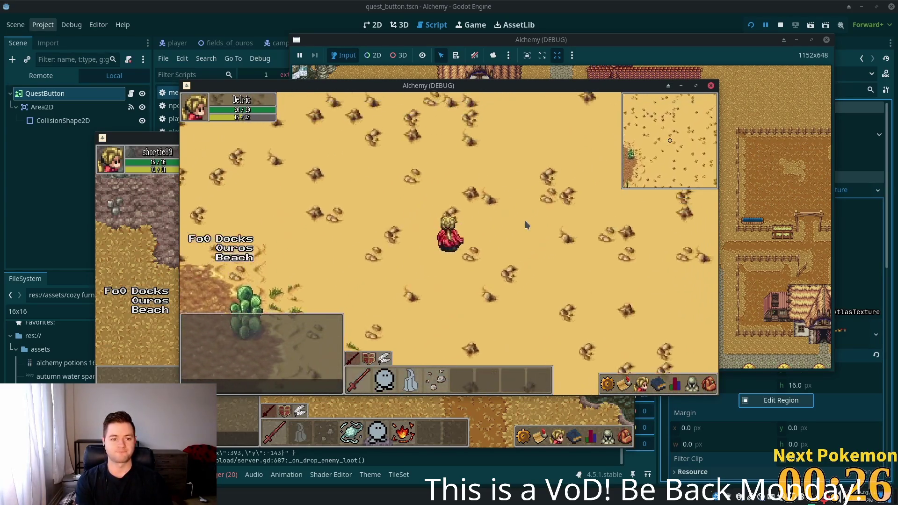
key("Right")
key("Down")
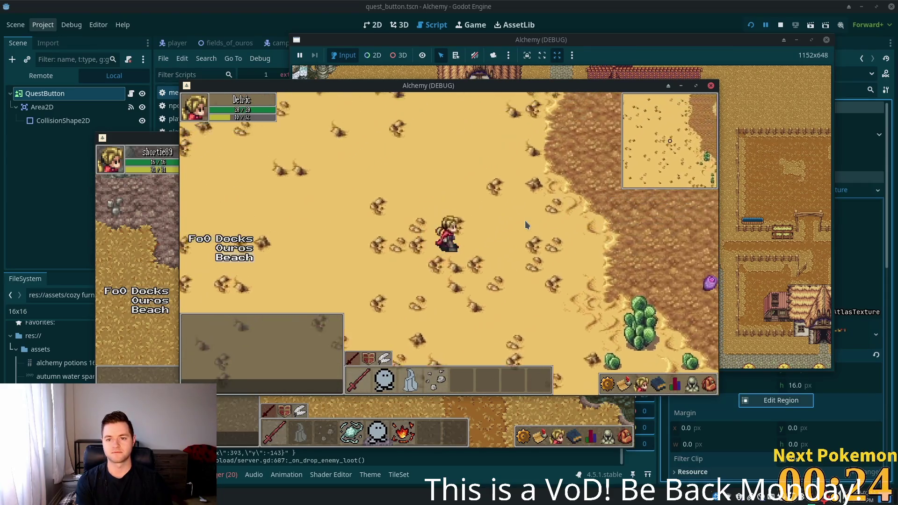
key("Right")
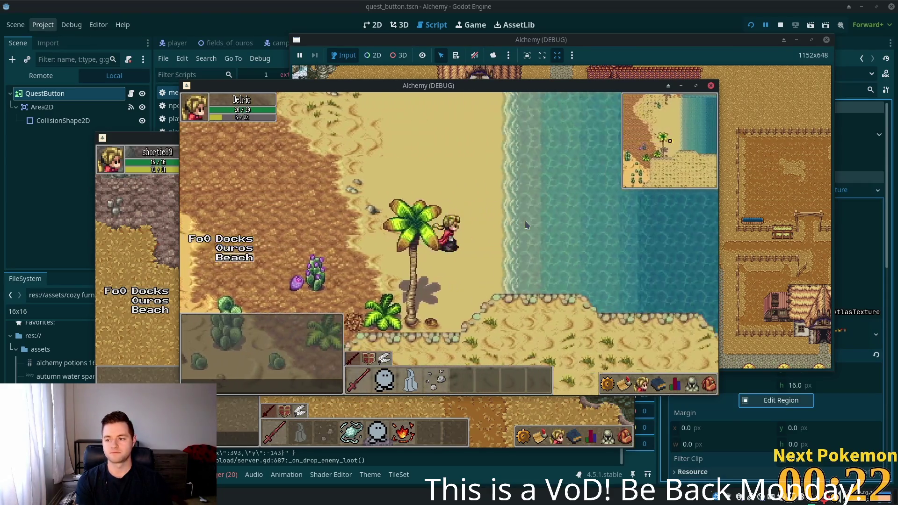
key("Up")
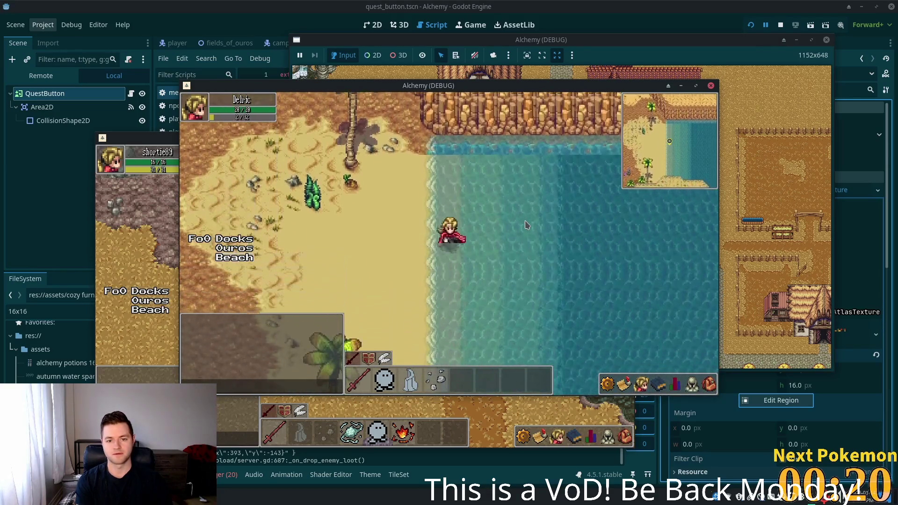
key("Down")
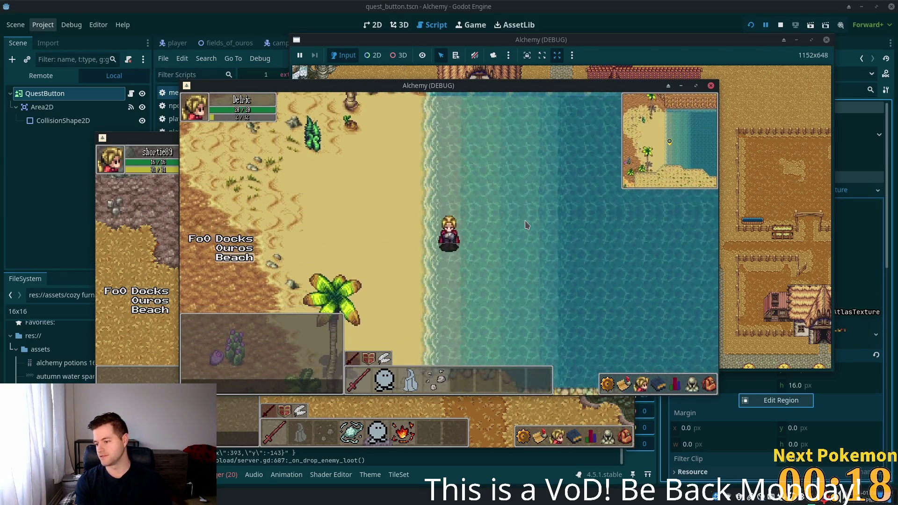
key("Down")
Step: Explore the shallows north toward the cliffs, then head south-west back onto the beach sand
key("Up")
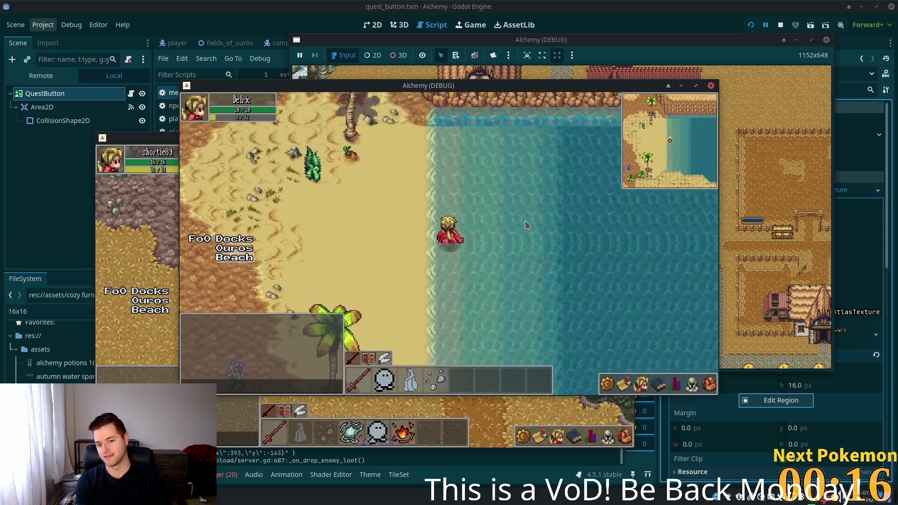
key("Left")
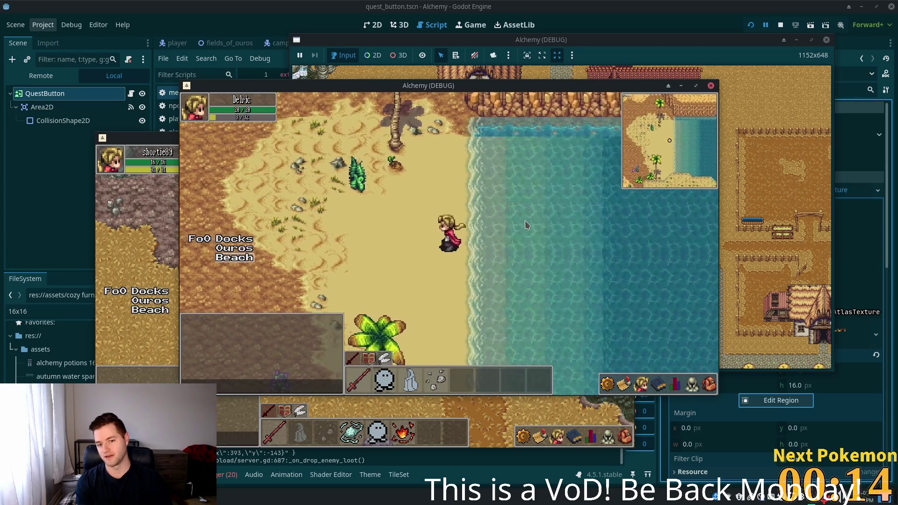
key("Right")
key("Down")
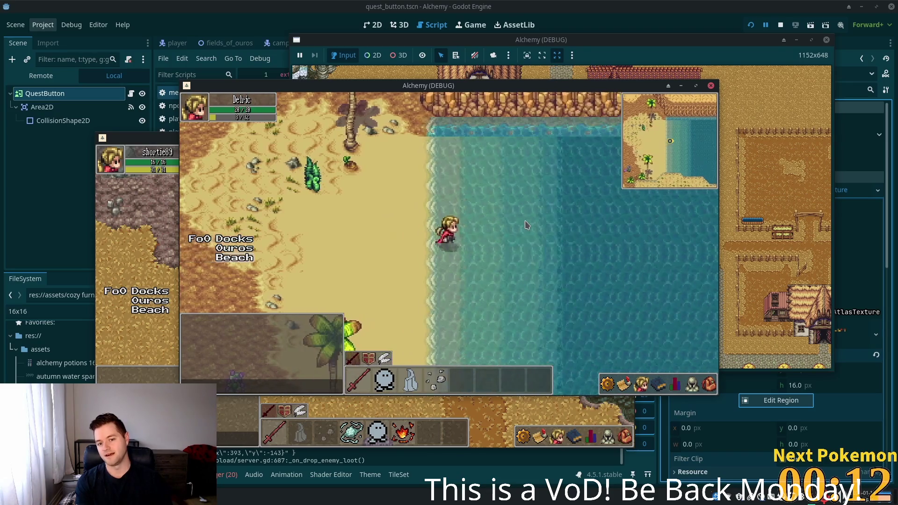
key("Up")
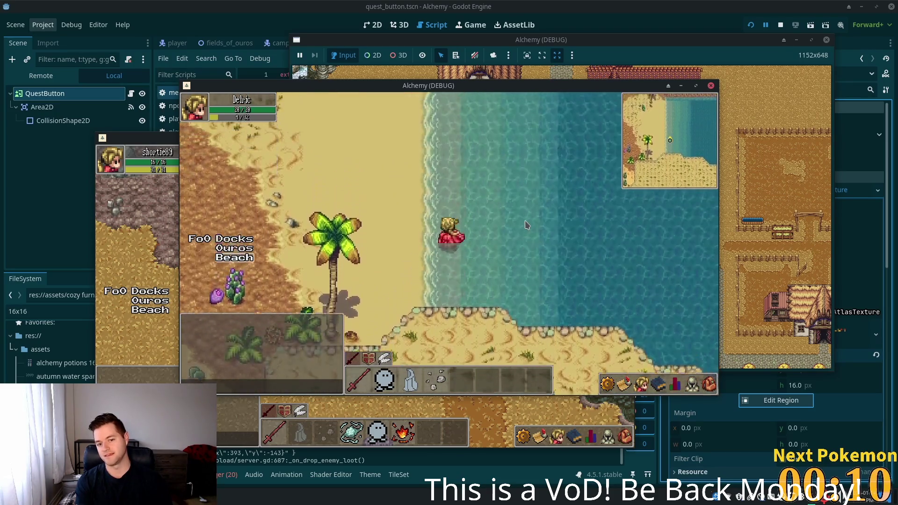
key("Down")
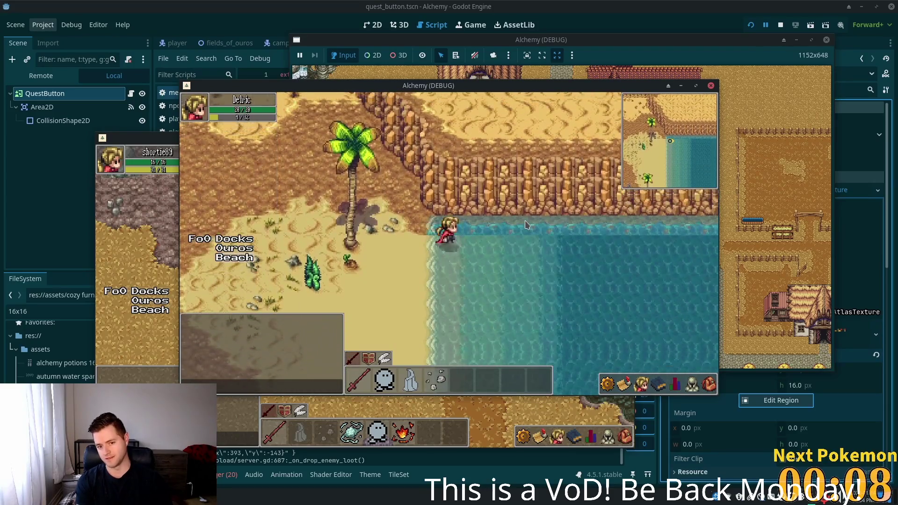
key("Up")
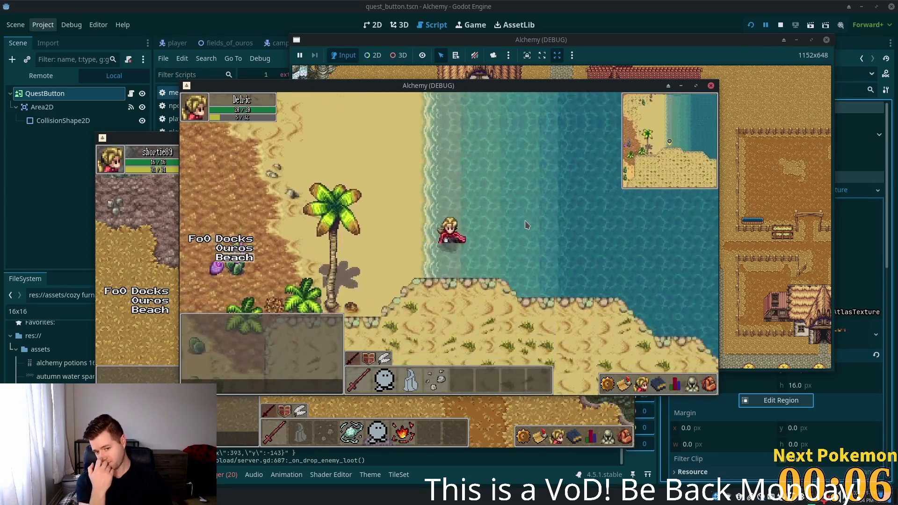
key("Up")
key("Down")
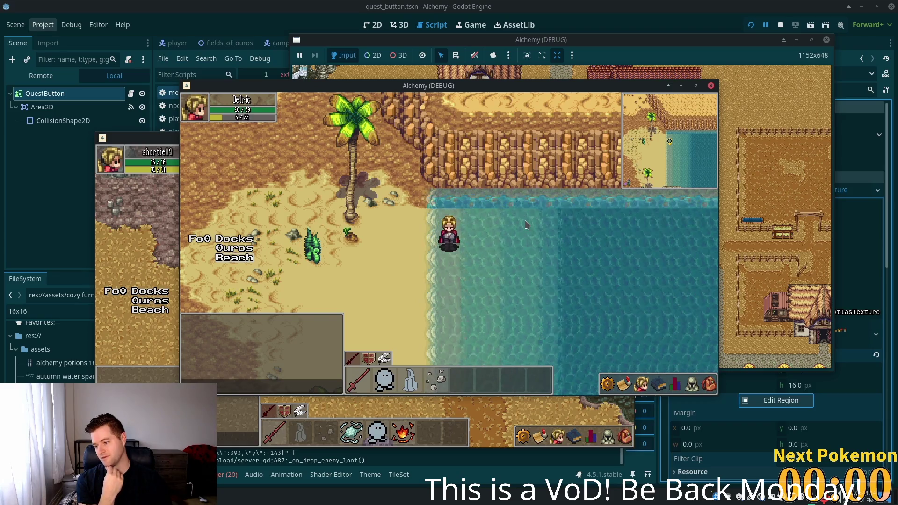
key("a")
key("s")
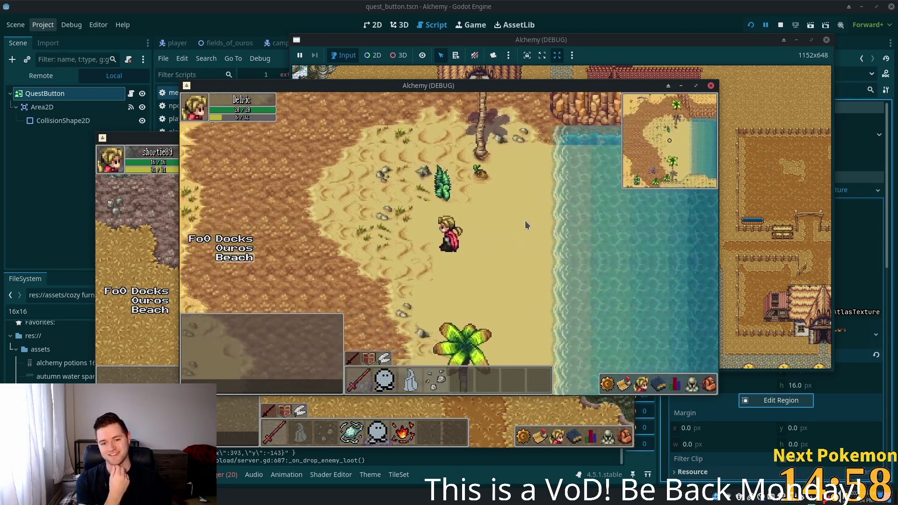
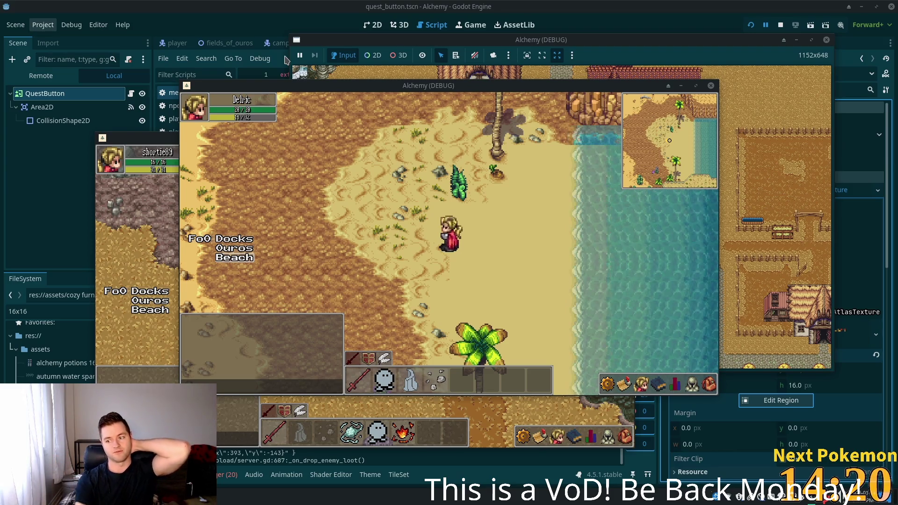
Step: Walk the character across Ouros Beach and west into the desert
key("a")
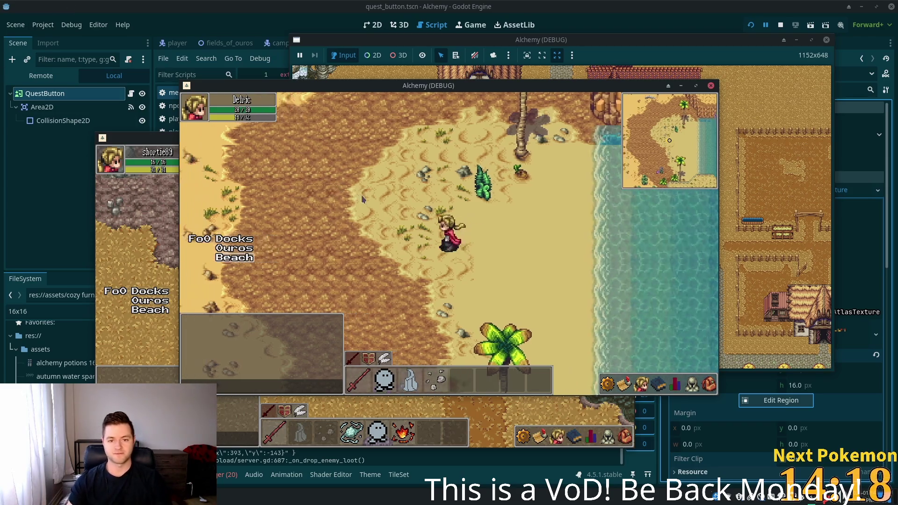
key("d")
key("d")
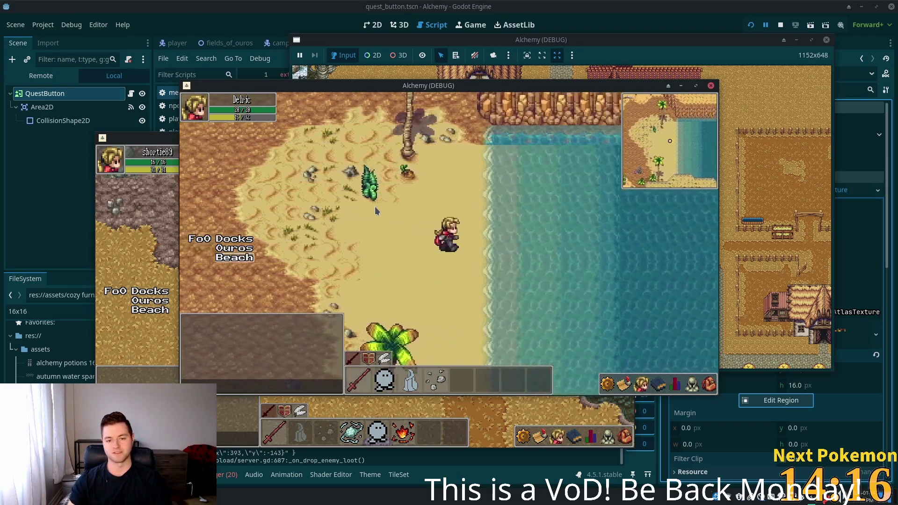
key("w")
key("s")
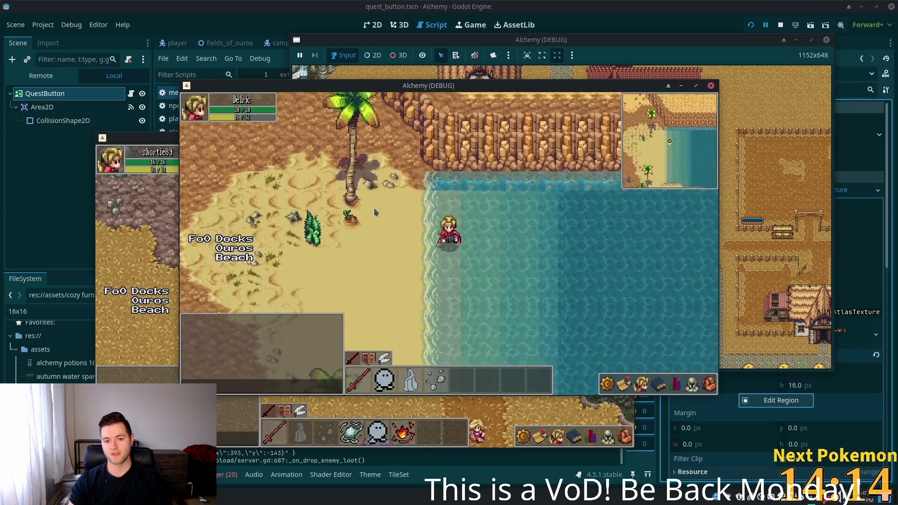
key("a")
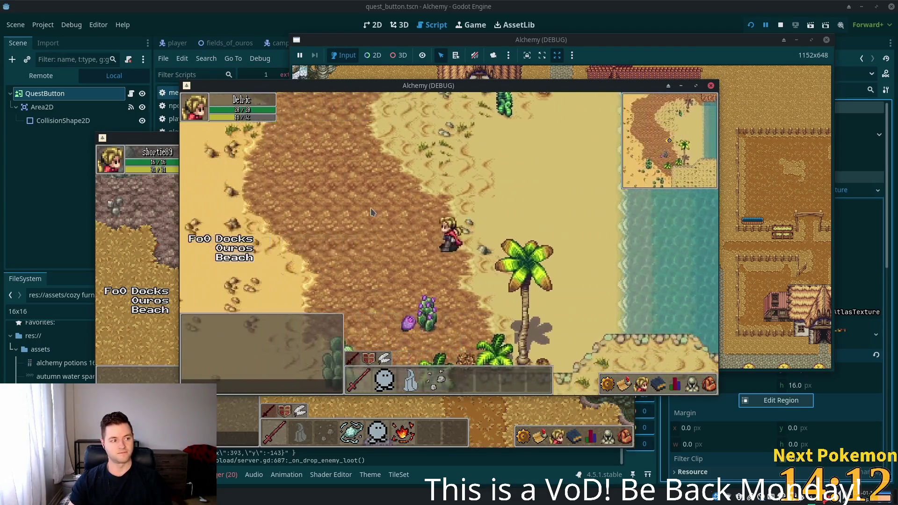
key("w")
key("w")
Step: Walk north out of the desert, east through Ouros town, and through the farm gate into the cow pen
key("s")
key("d")
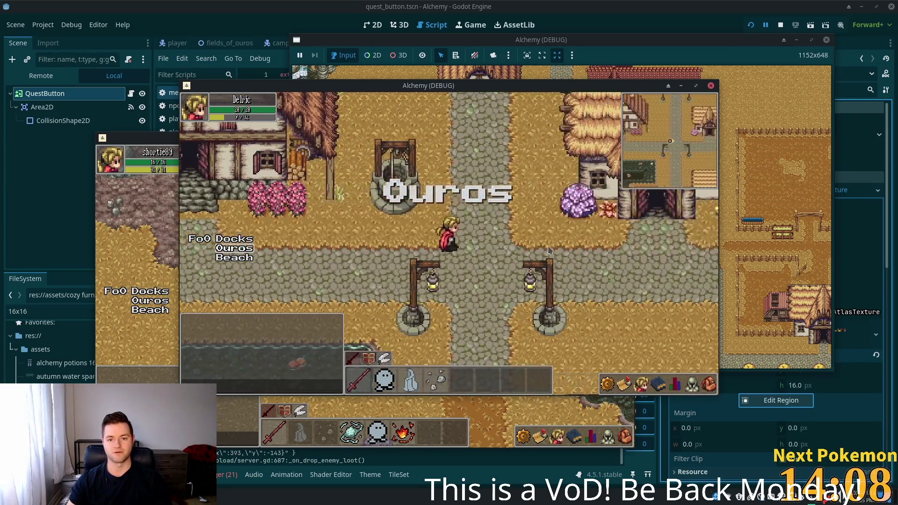
key("d")
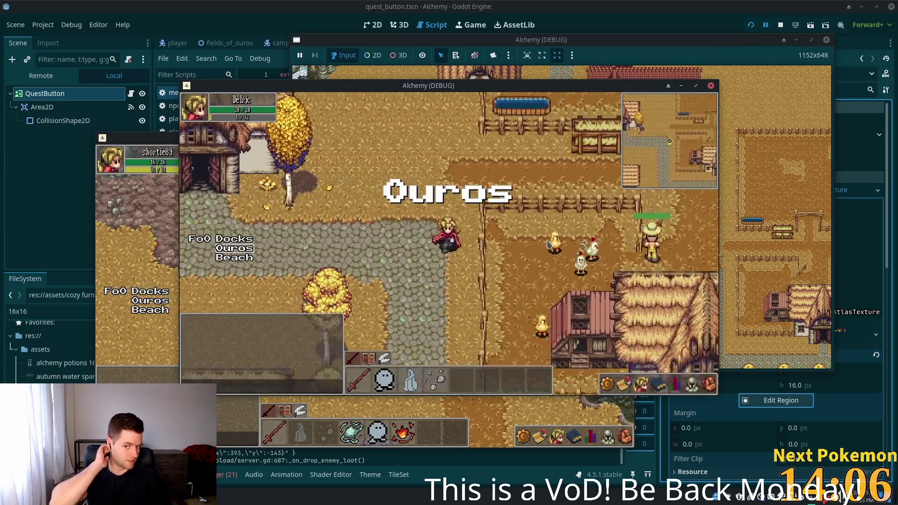
key("s")
key("w")
key("d")
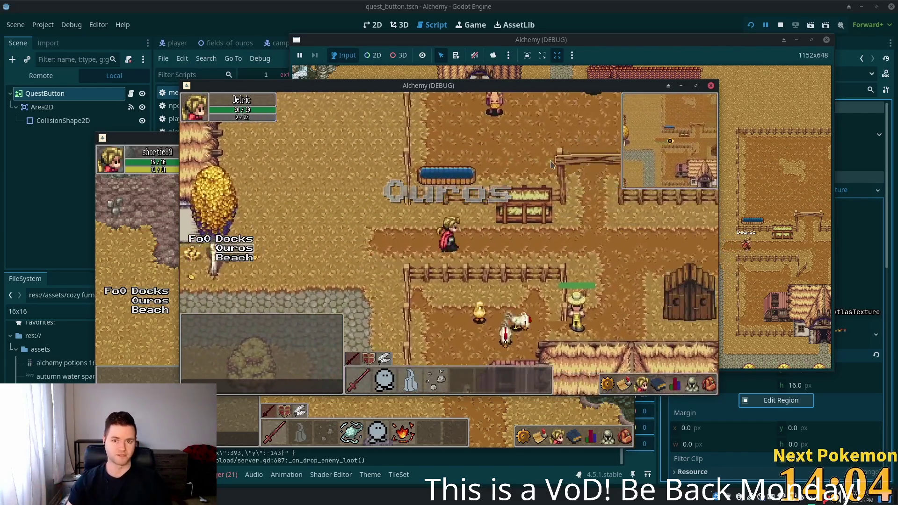
key("w")
key("d")
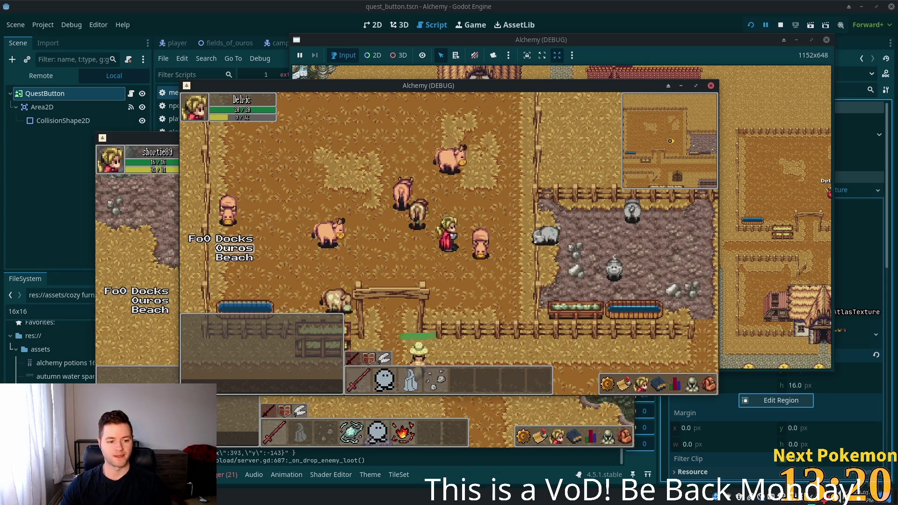
Step: In the Pokemon Community Game popout, list owned Pokémon and review Dhelmise's and Metang's details
key("alt+Tab")
left_click(229, 119)
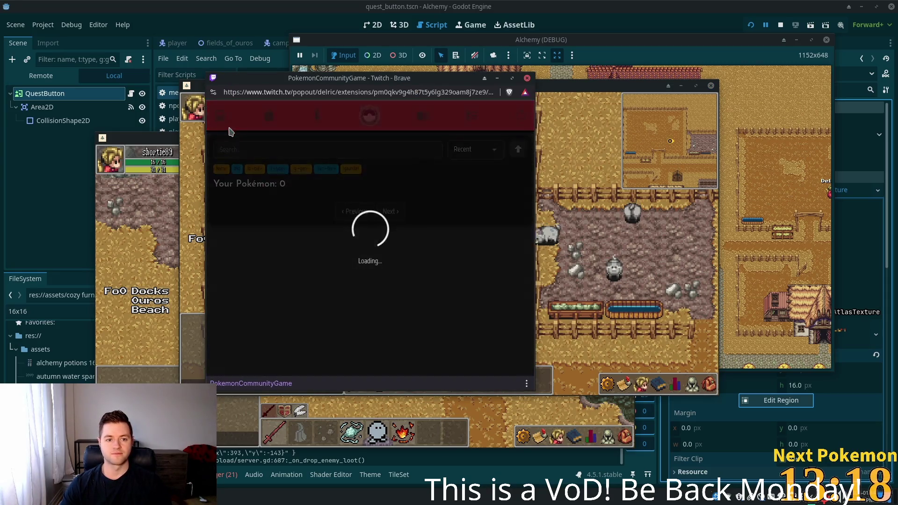
left_click(237, 216)
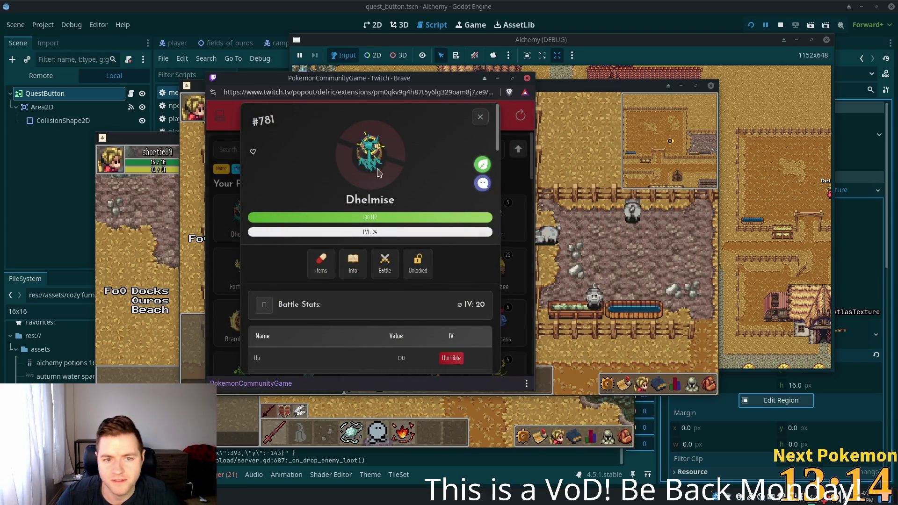
scroll("down", 3)
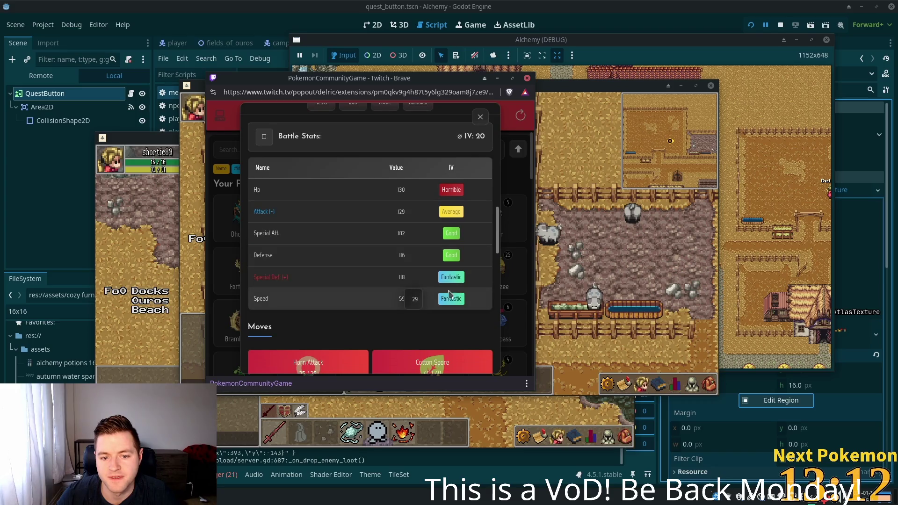
scroll("up", 3)
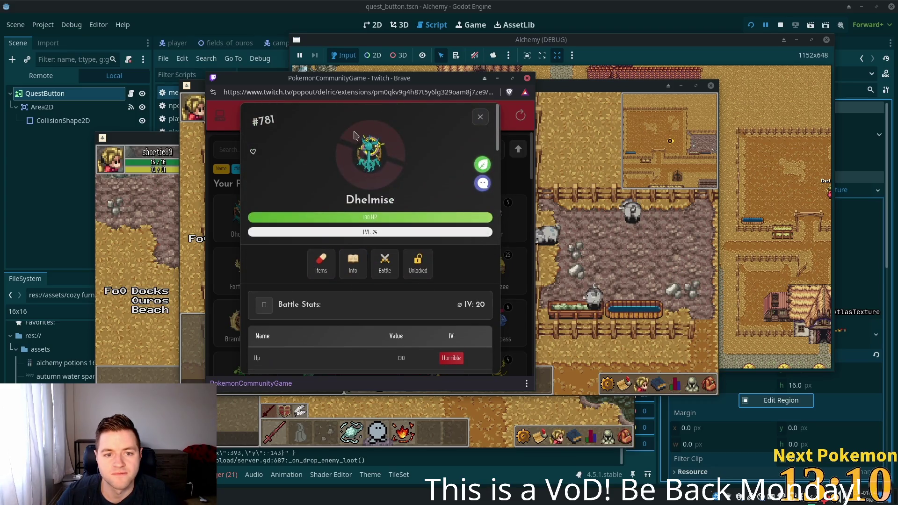
left_click(481, 118)
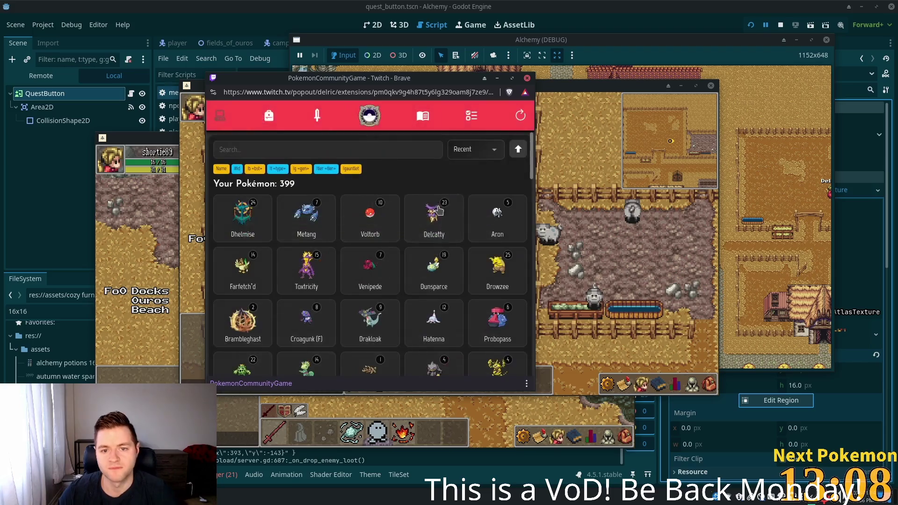
left_click(316, 206)
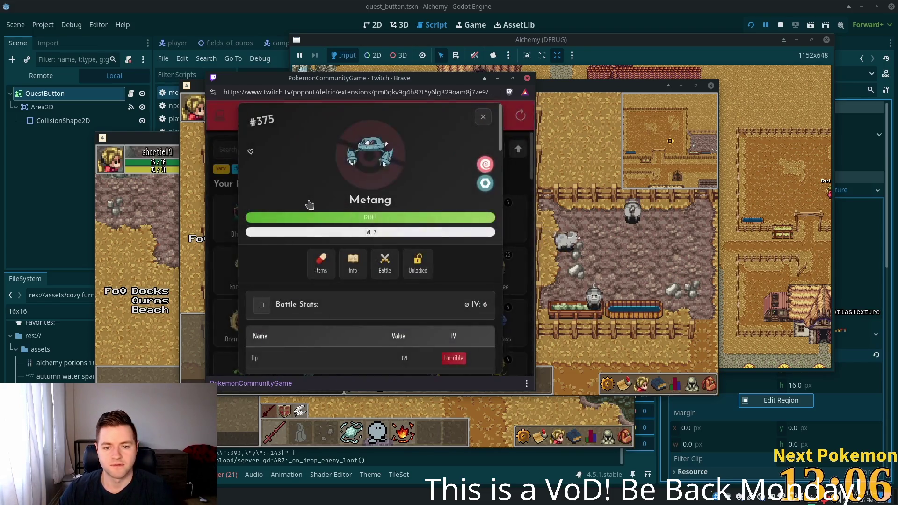
left_click(482, 120)
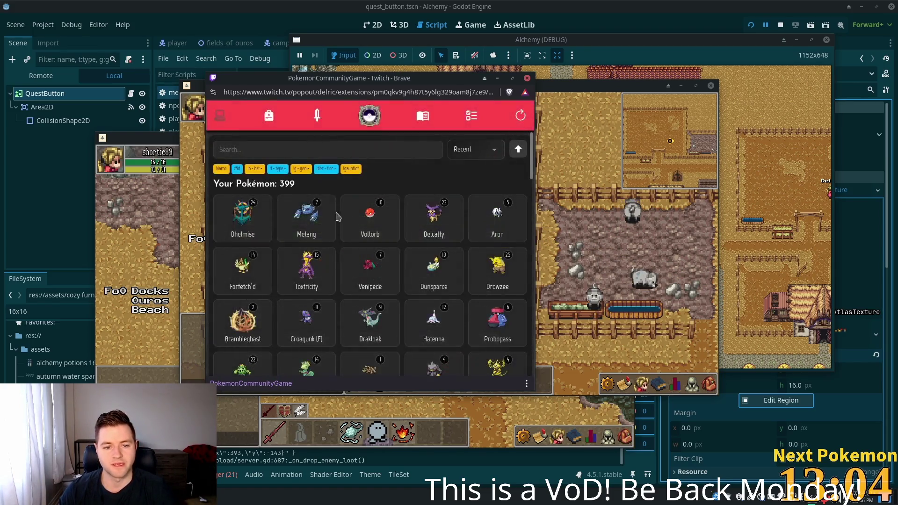
Step: Review Delcatty, keeping its nickname Delcatty, then check Toxtricity and return to the game
left_click(447, 236)
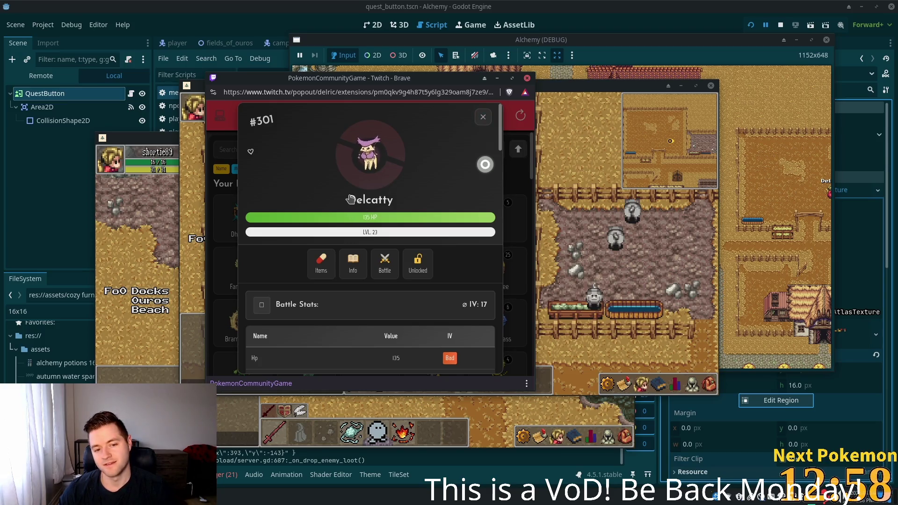
left_click_drag(380, 197, 402, 204)
left_click(328, 204)
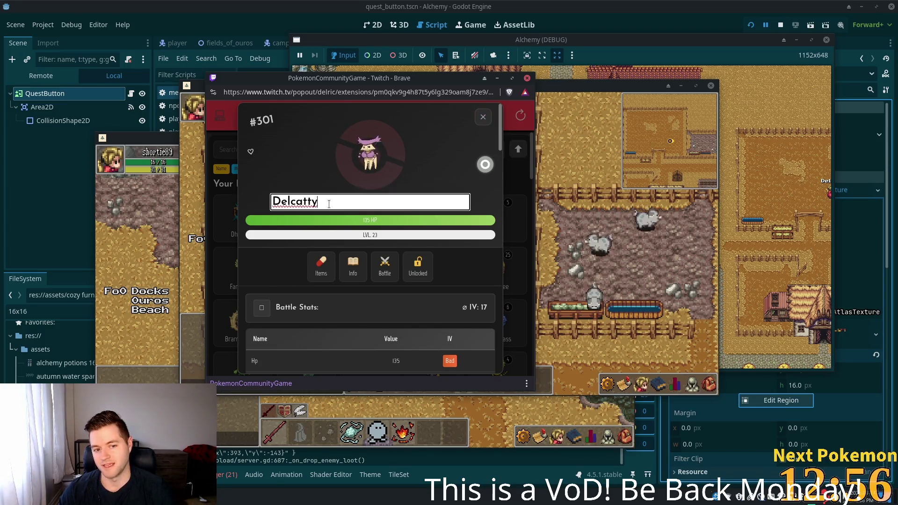
left_click(306, 140)
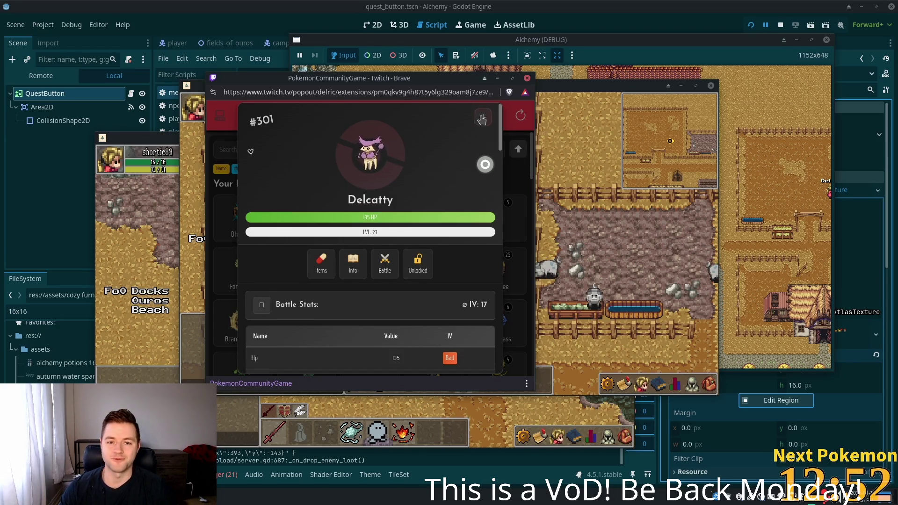
left_click(482, 120)
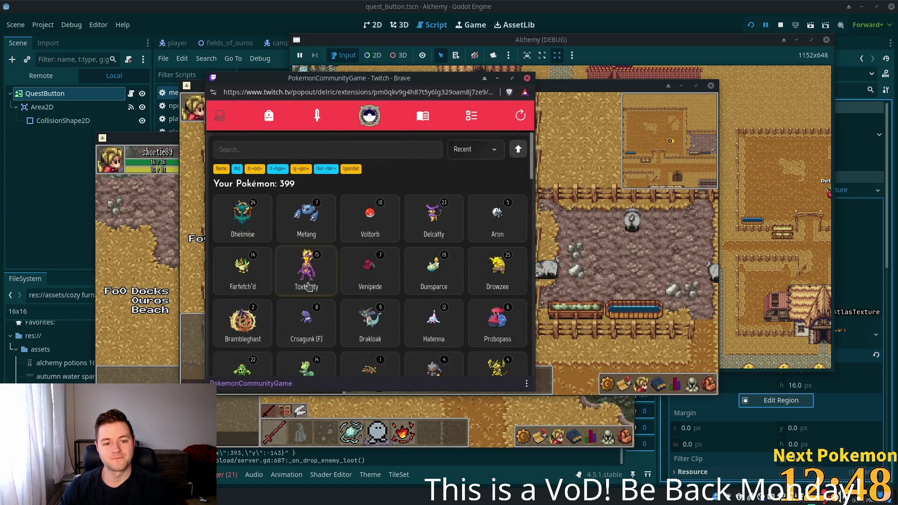
left_click(306, 271)
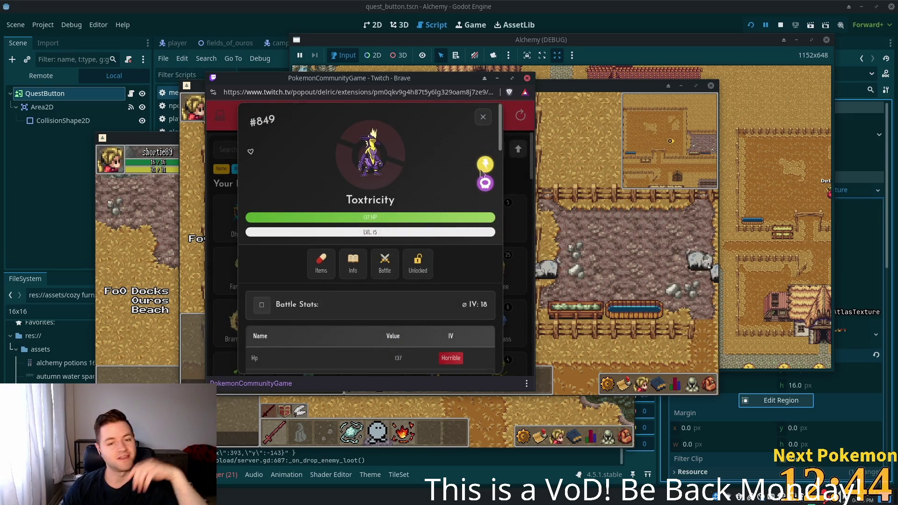
left_click(484, 117)
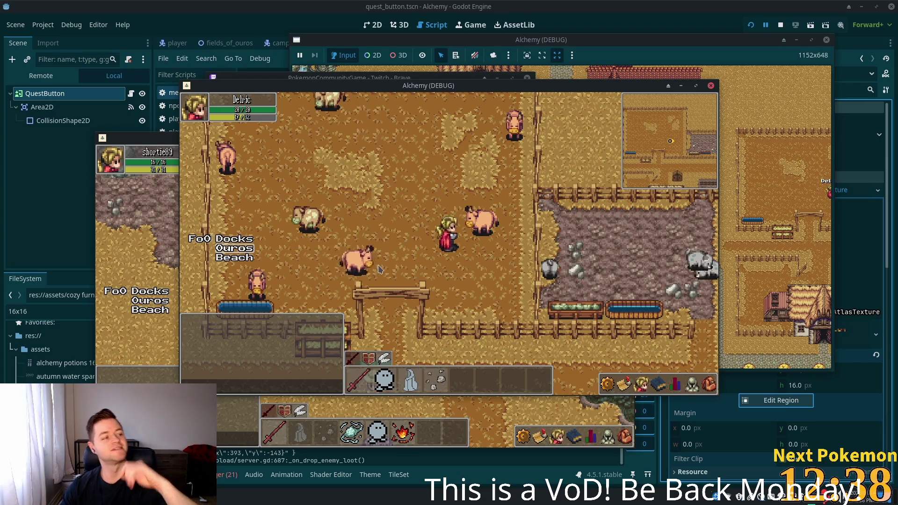
Step: Walk out of the pen toward the well, toggling the friends list and quest log
key("s")
left_click(641, 384)
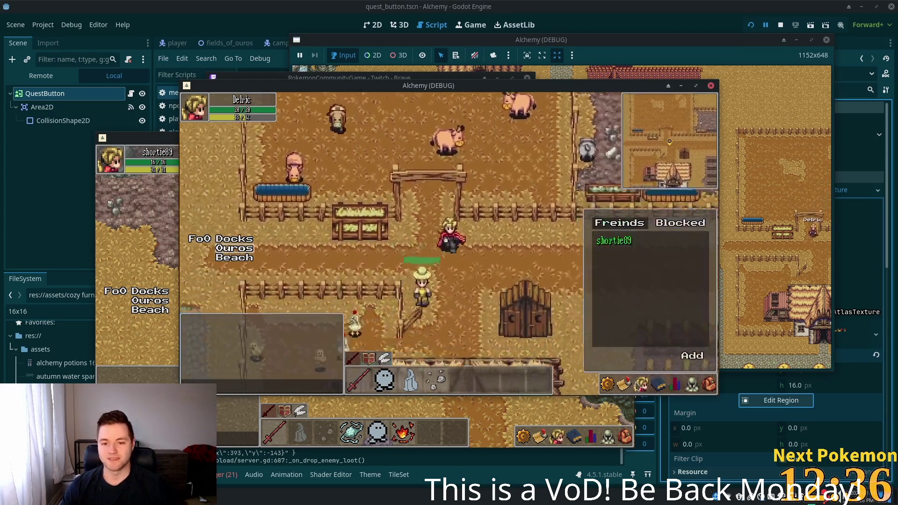
left_click(625, 385)
key("a")
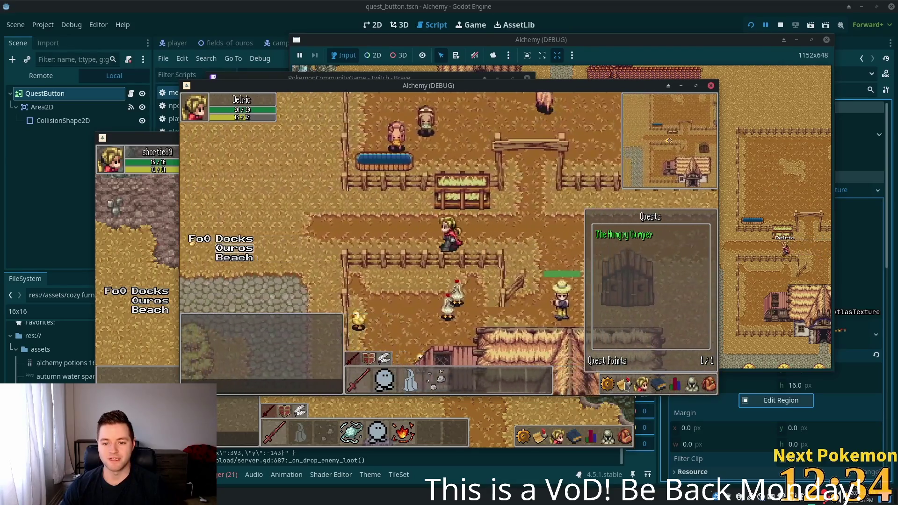
key("w")
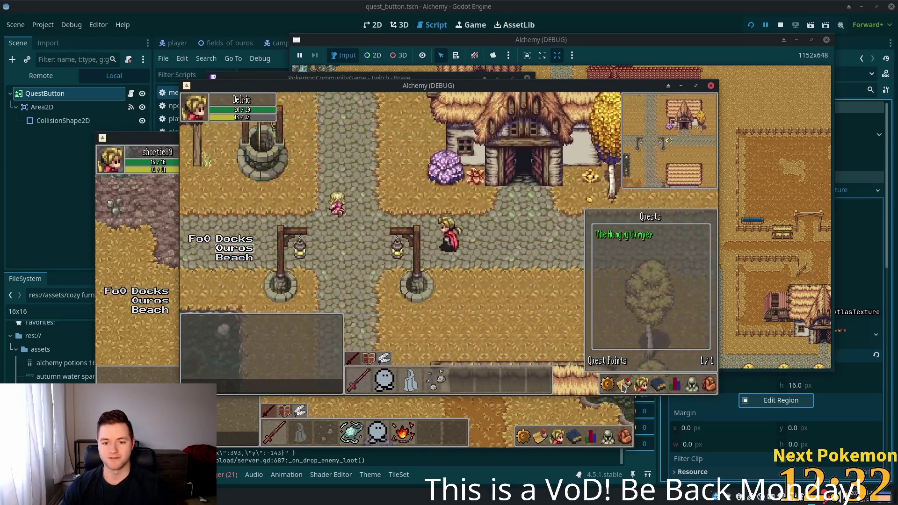
left_click(625, 384)
Step: Walk via the crossroads into the shop, browse the shopkeeper's Stone and meat wares, then close them
key("d")
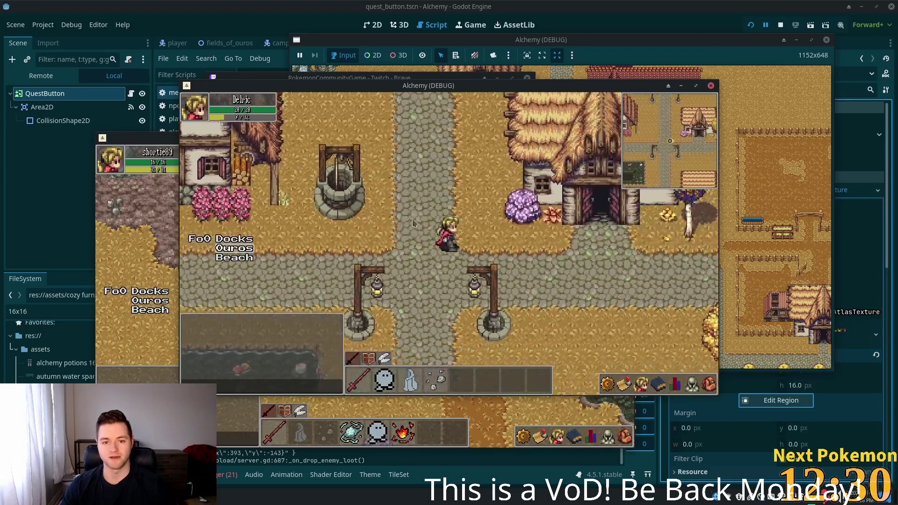
key("w")
key("w")
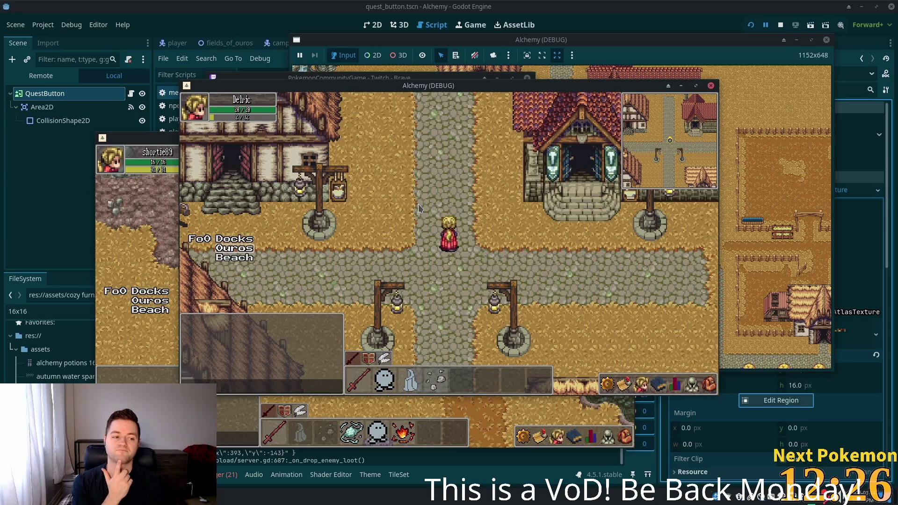
key("a")
key("w")
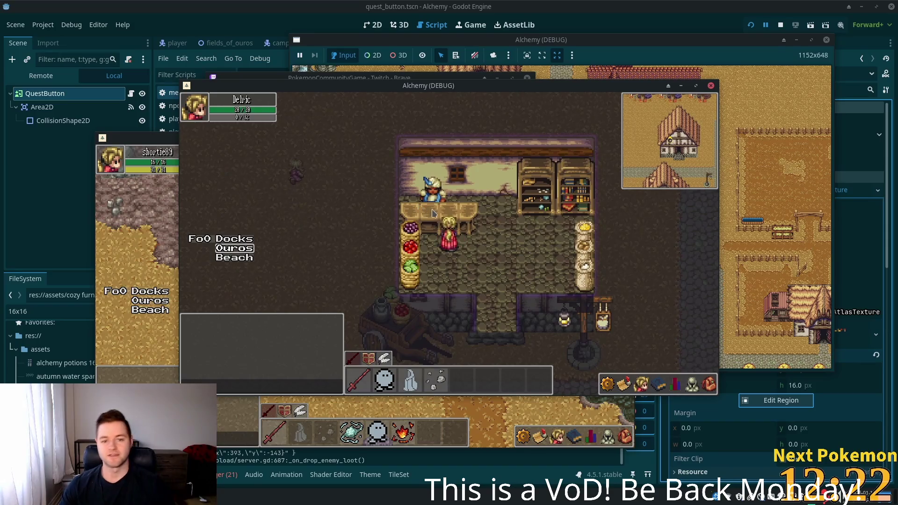
left_click(432, 213)
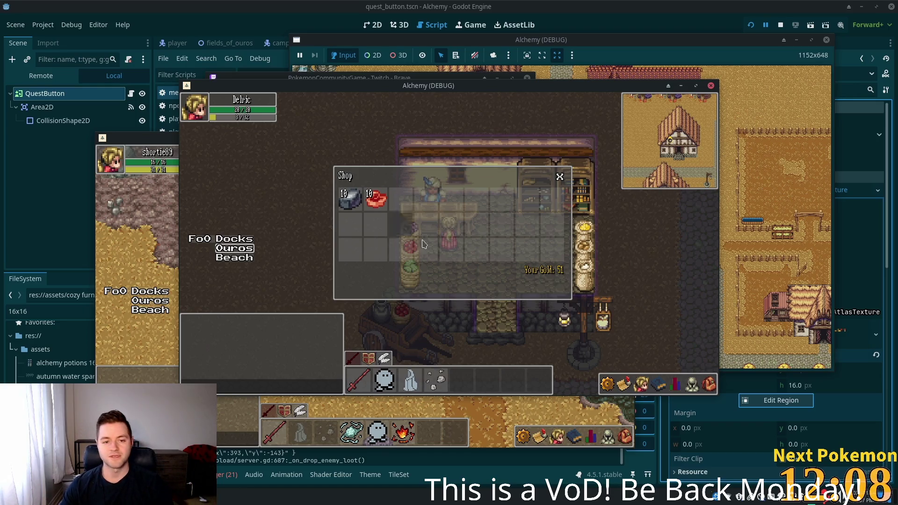
key("Escape")
Step: Leave the shop and walk down through Ouros along the cobblestone road toward Fields of Ouros
key("s")
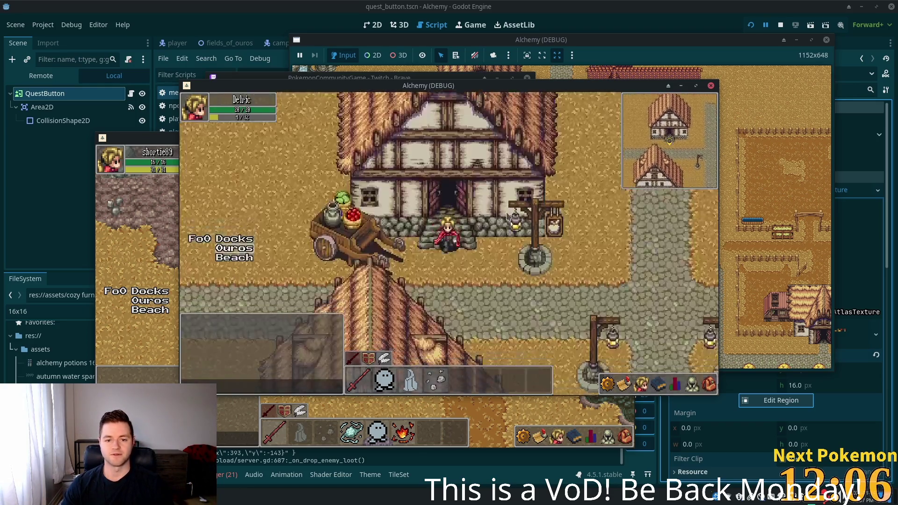
key("s")
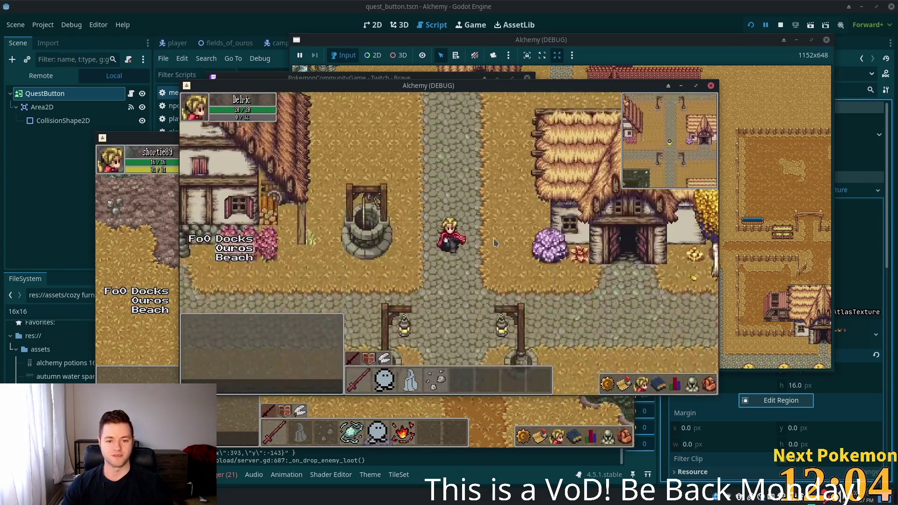
key("d")
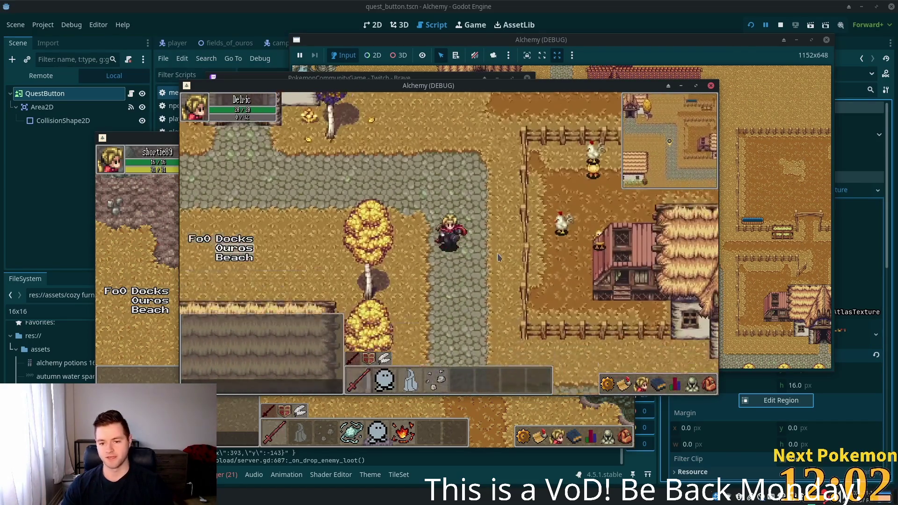
key("d")
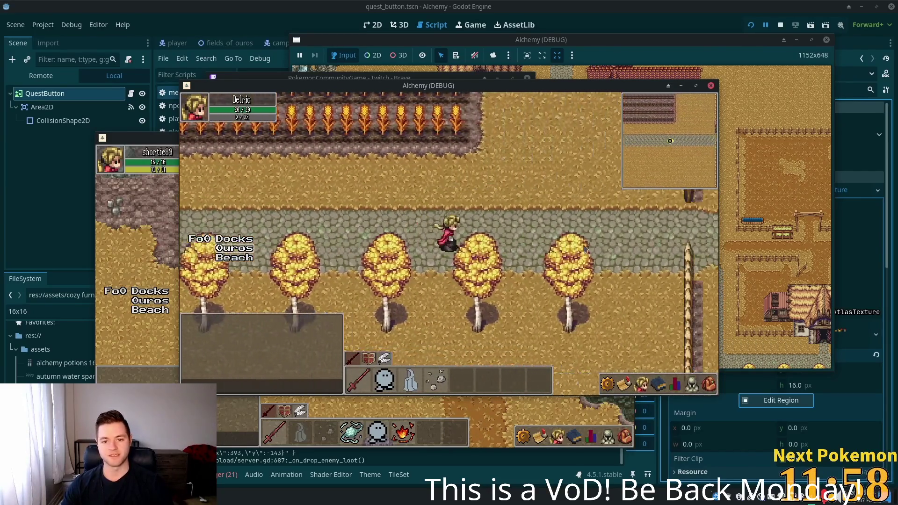
key("s")
key("d")
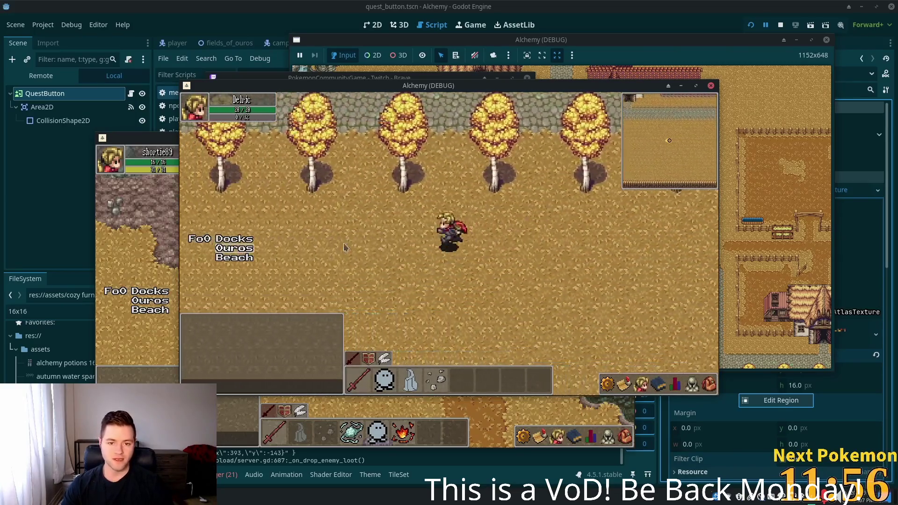
key("d")
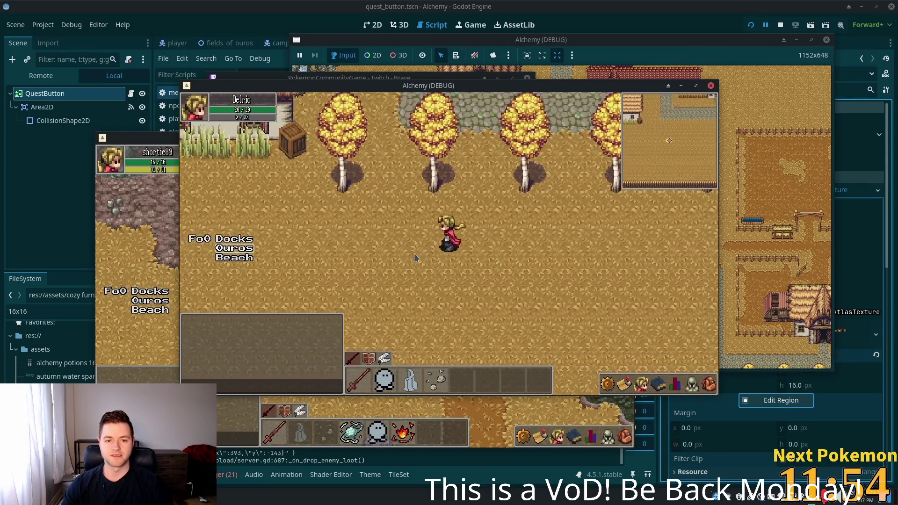
key("a")
key("s")
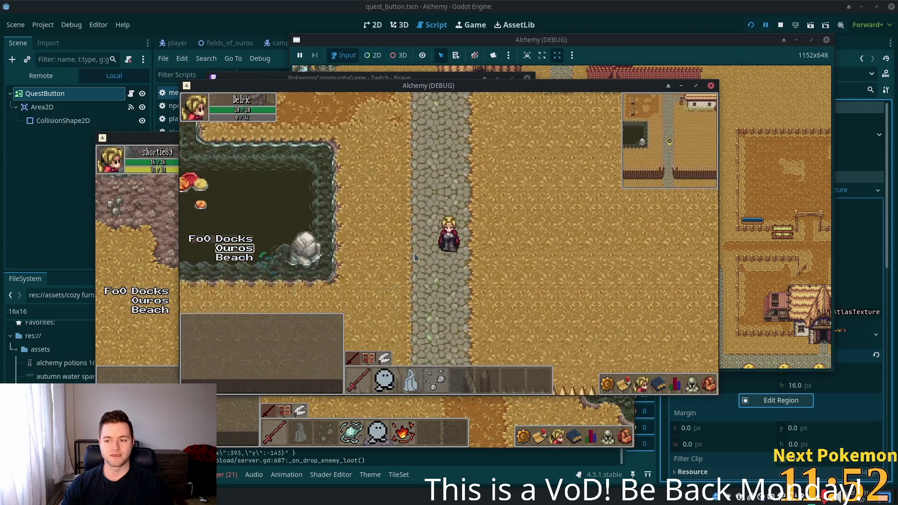
key("s")
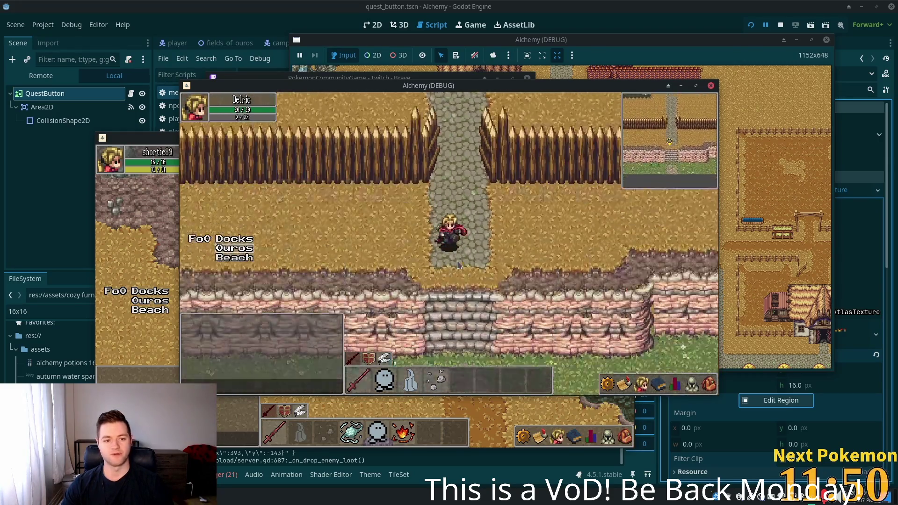
Step: Walk past the wall and ruined fences to the Orc Grunt and attack it
key("s")
key("d")
key("d")
key("s")
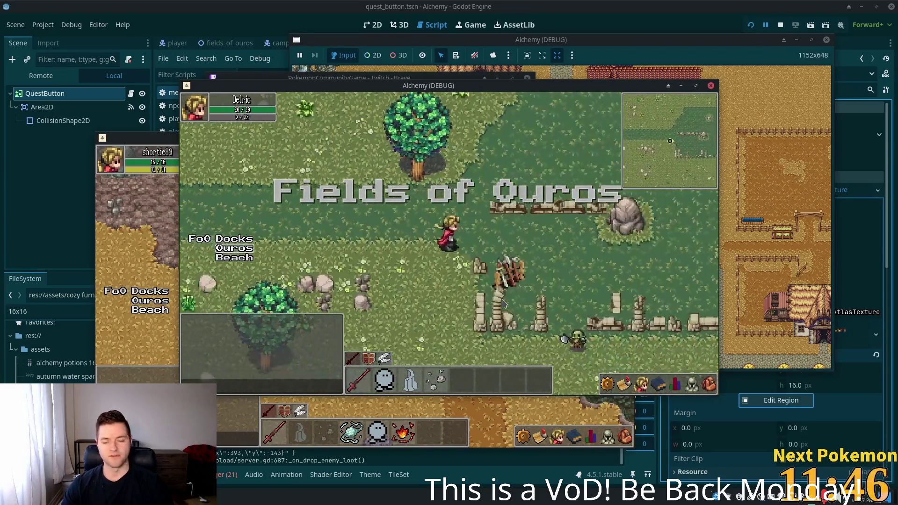
key("d")
key("w")
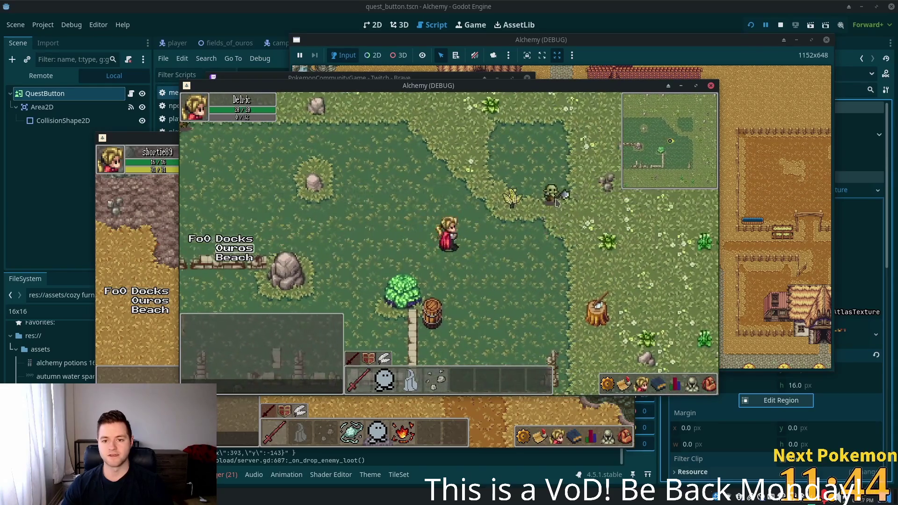
left_click(555, 190)
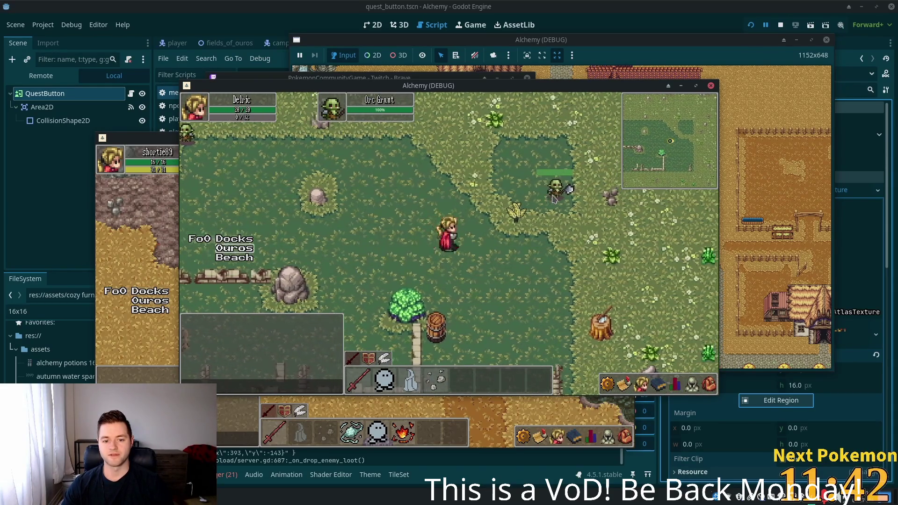
Step: After defeating the orc, keep walking right and down across the field
key("s")
key("d")
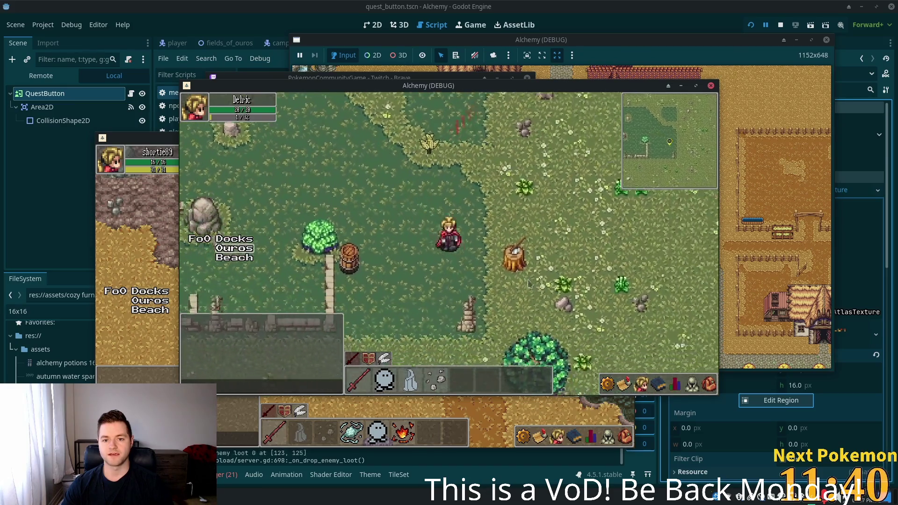
key("d")
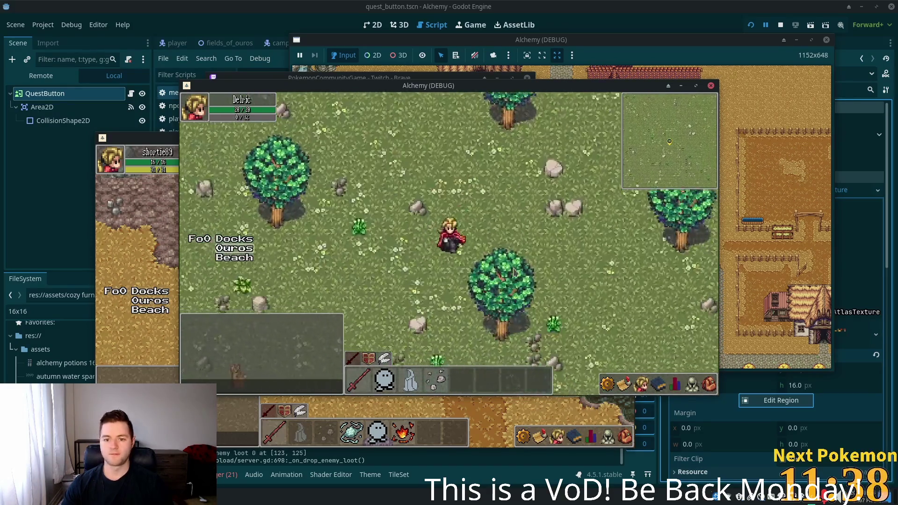
key("d")
key("s")
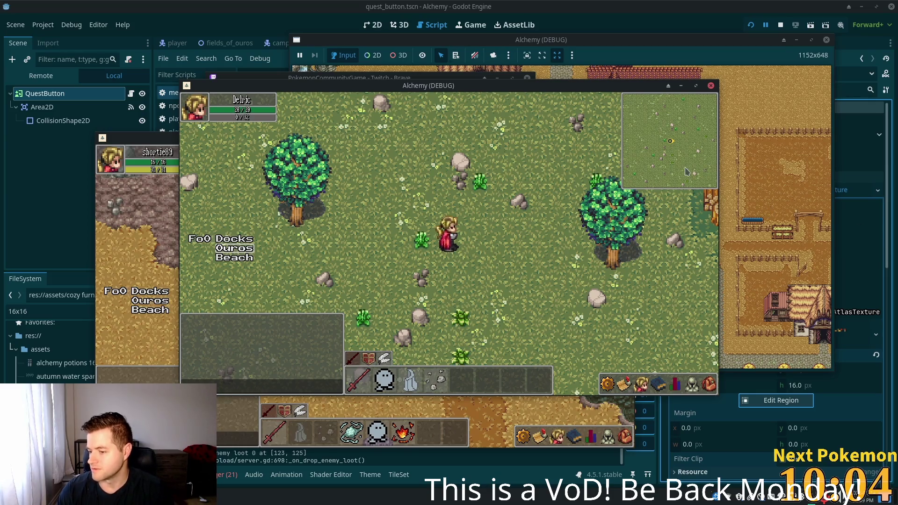
Step: Click the field to walk the hero down-right across the grassland toward the tents
left_click(529, 182)
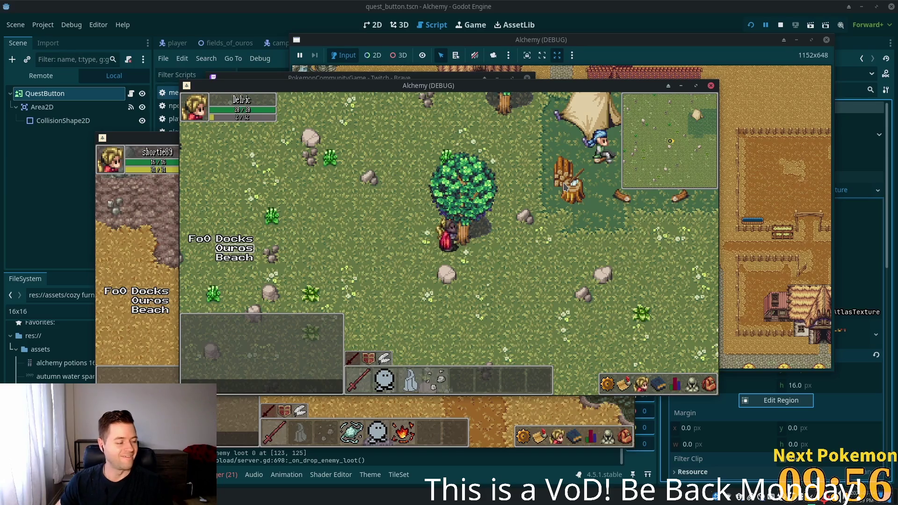
Step: Walk into the tent camp toward the blue-haired camper, then leave for the open field
key("d")
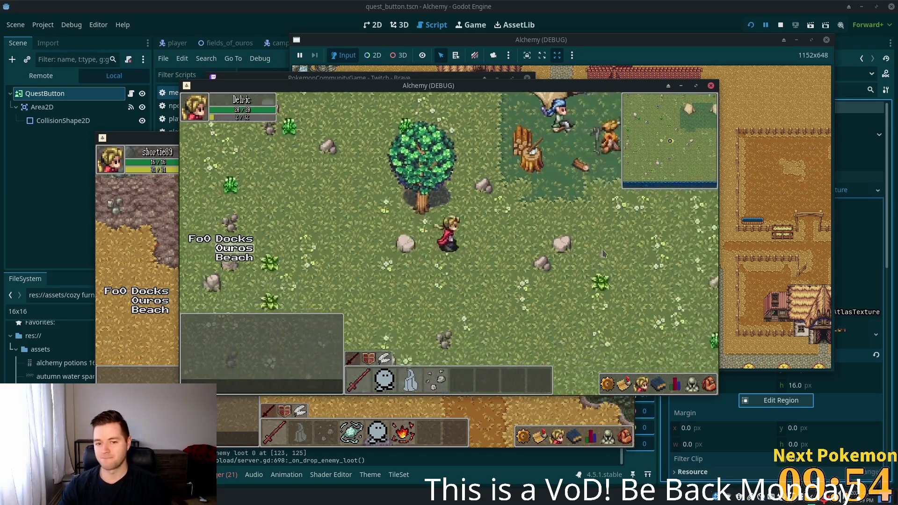
key("w")
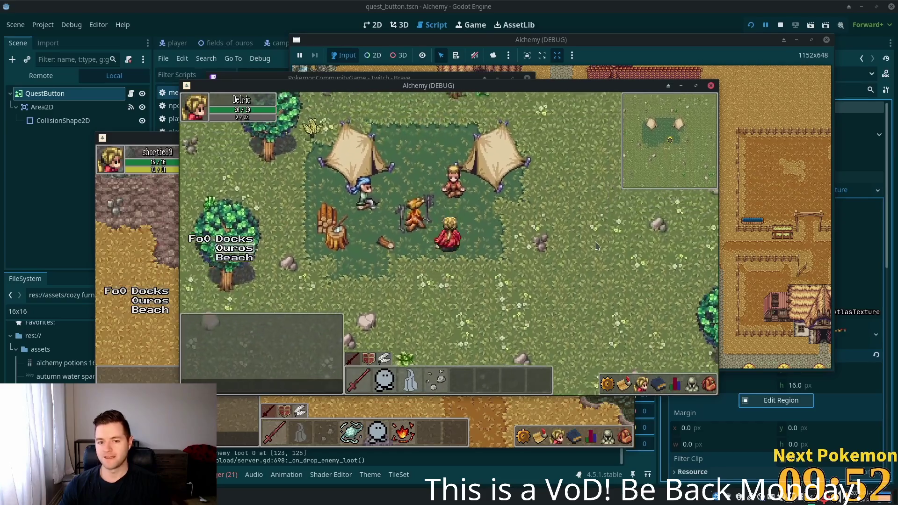
key("a")
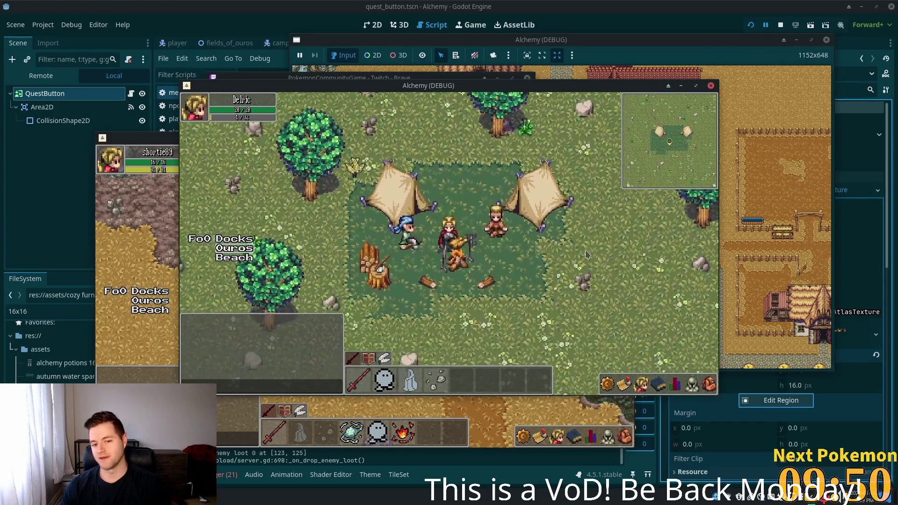
key("s")
key("d")
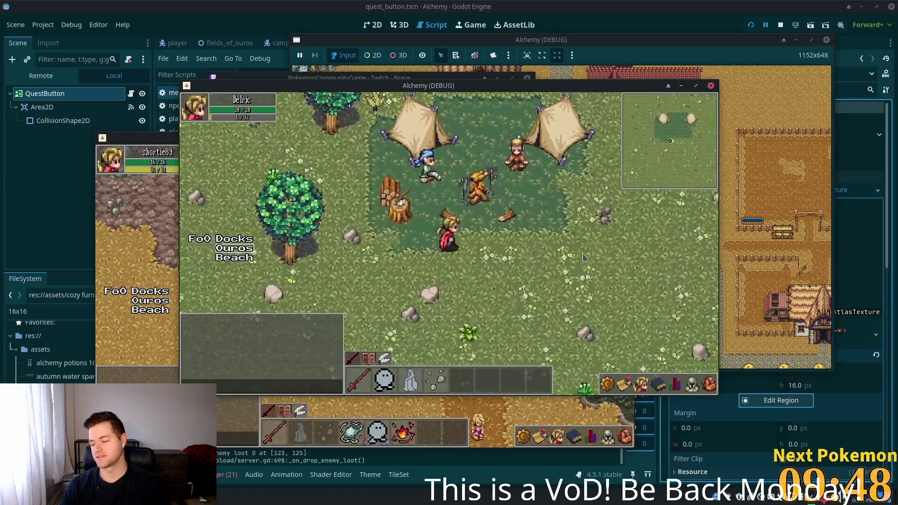
key("w")
key("d")
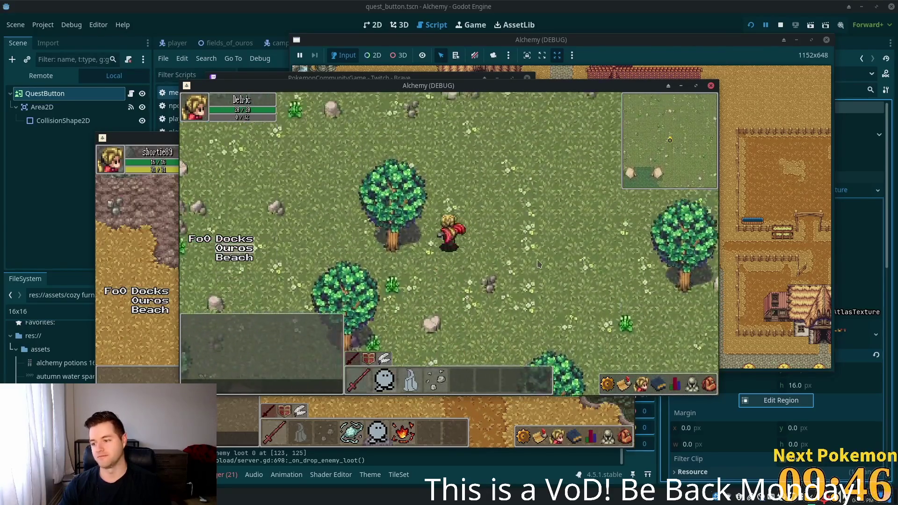
Step: Cross the field and the tall grass to the cobblestone path between fences
key("s")
key("d")
key("w")
key("a")
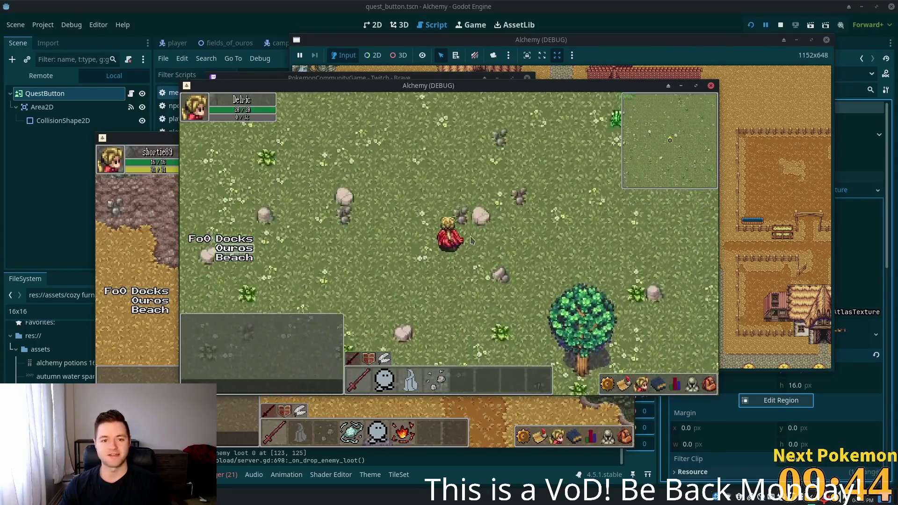
key("w")
key("a")
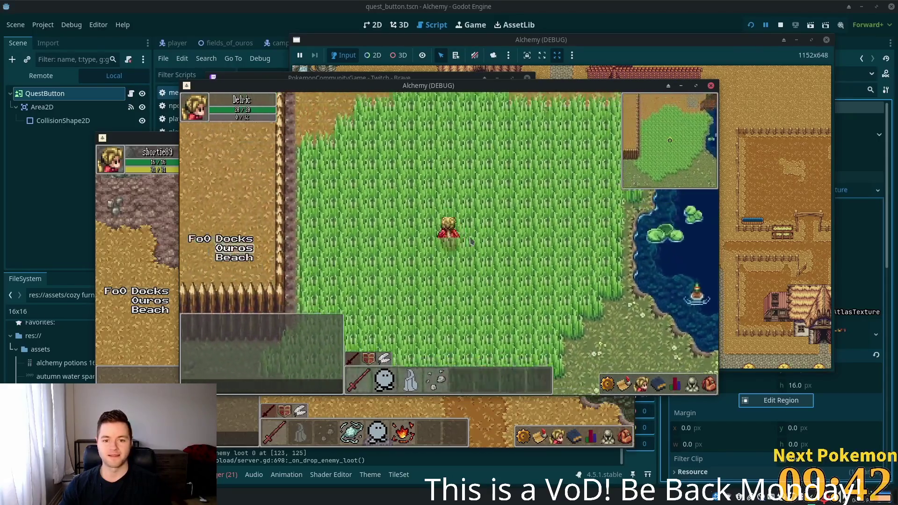
key("w")
key("a")
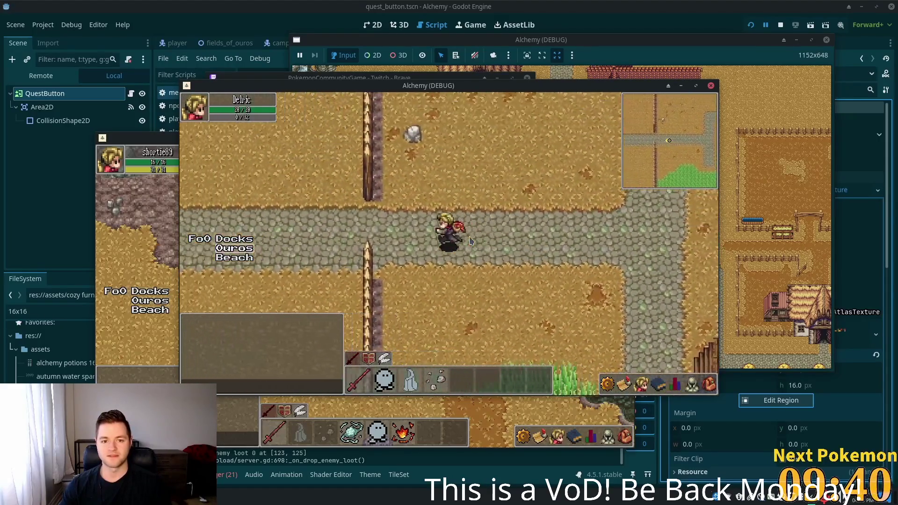
Step: Walk west along the path through Ouros and up into the chicken farm's farmhouse
key("a")
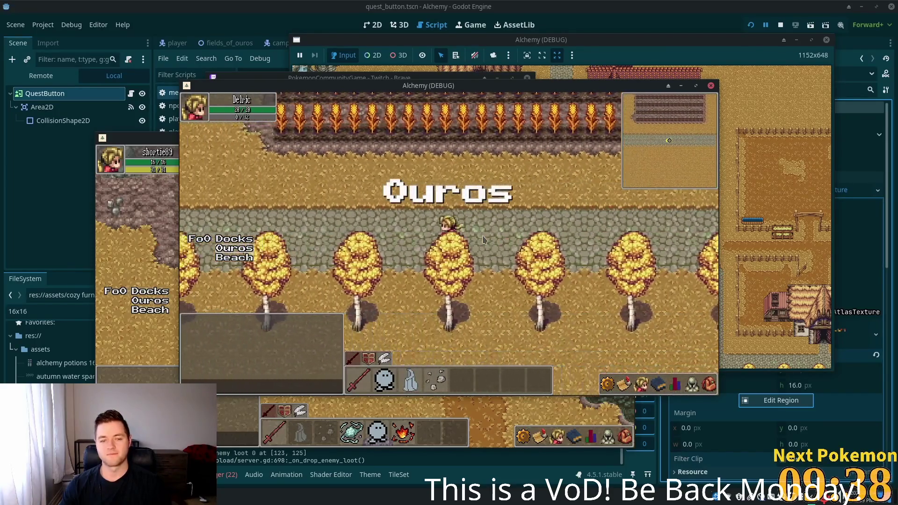
key("a")
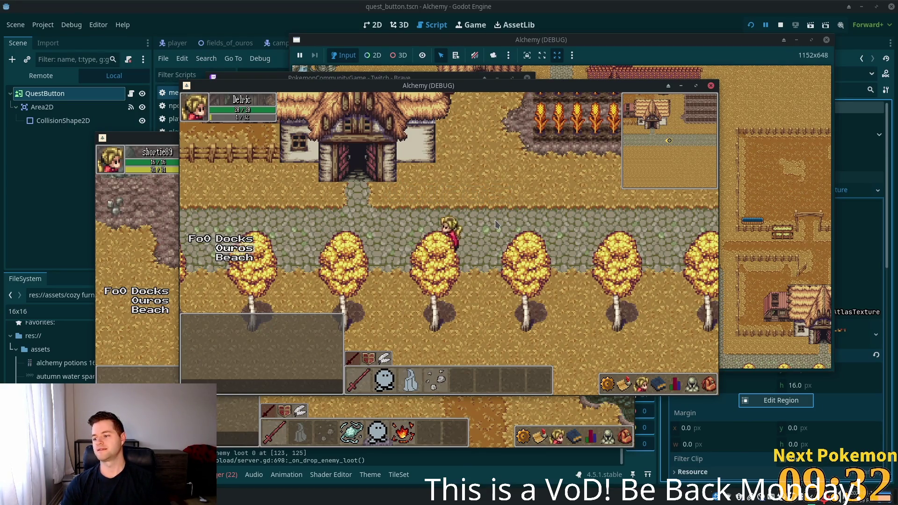
key("a")
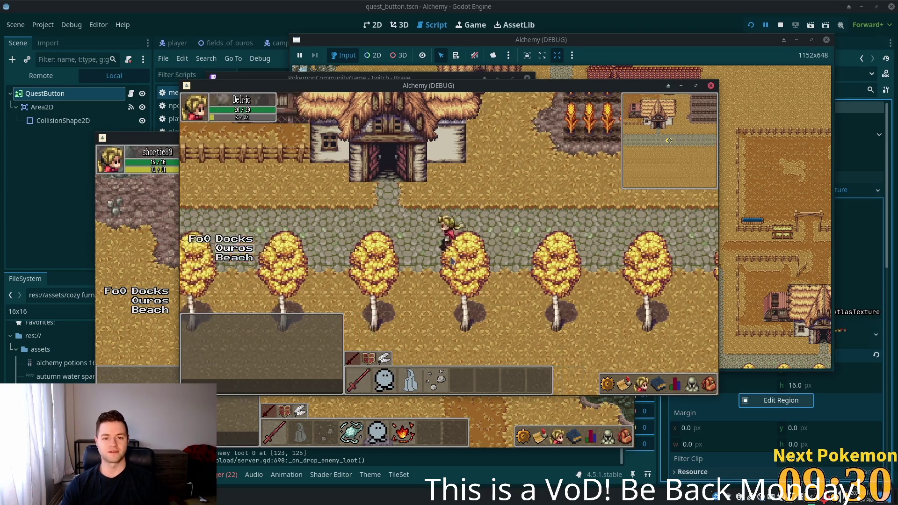
key("w")
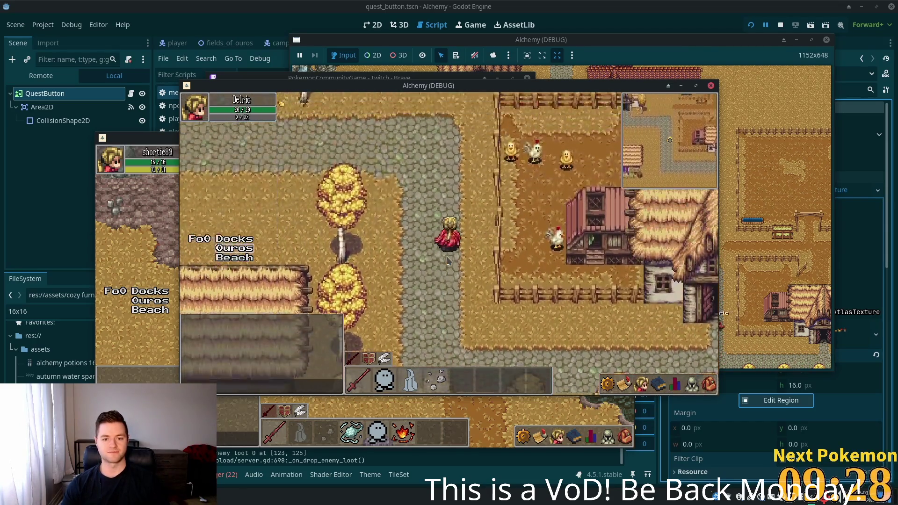
key("w")
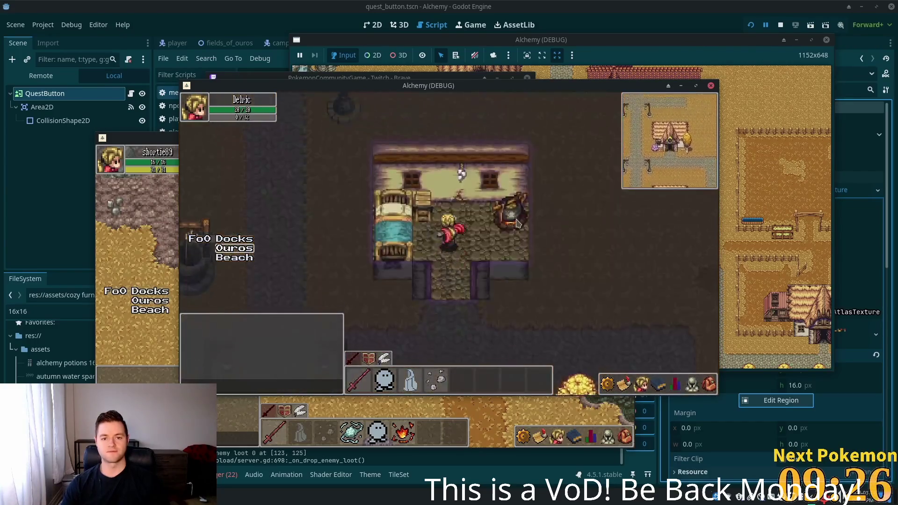
Step: Open and close the inventory while inside the house
key("i")
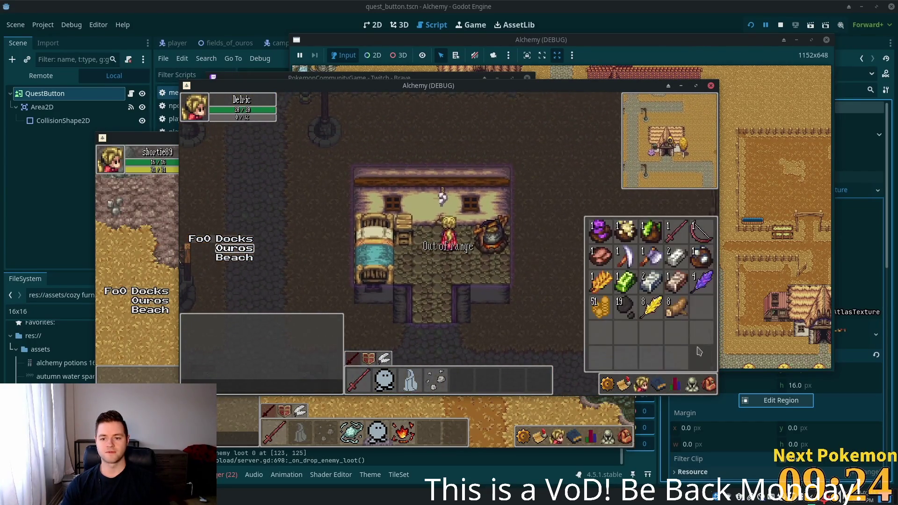
key("s")
key("i")
Step: Walk east along the village path into the Fields of Ouros and show the skills list
key("a")
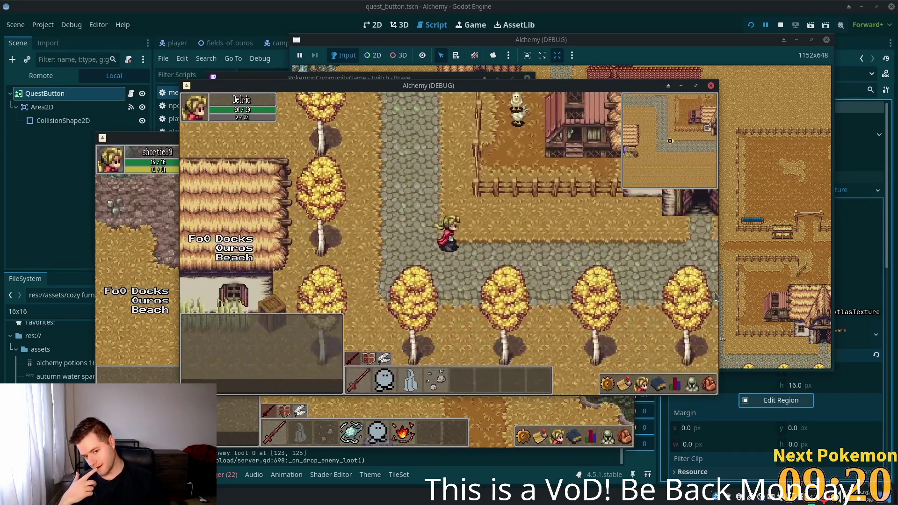
key("d")
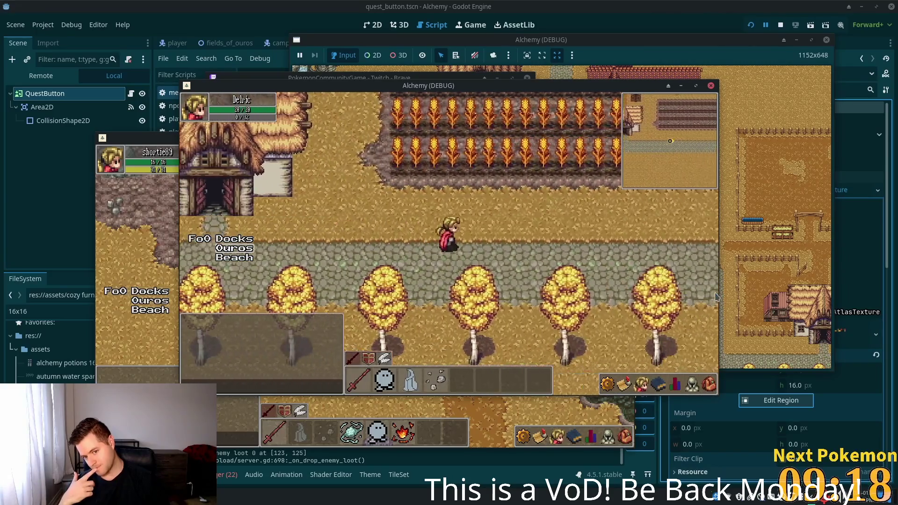
key("d")
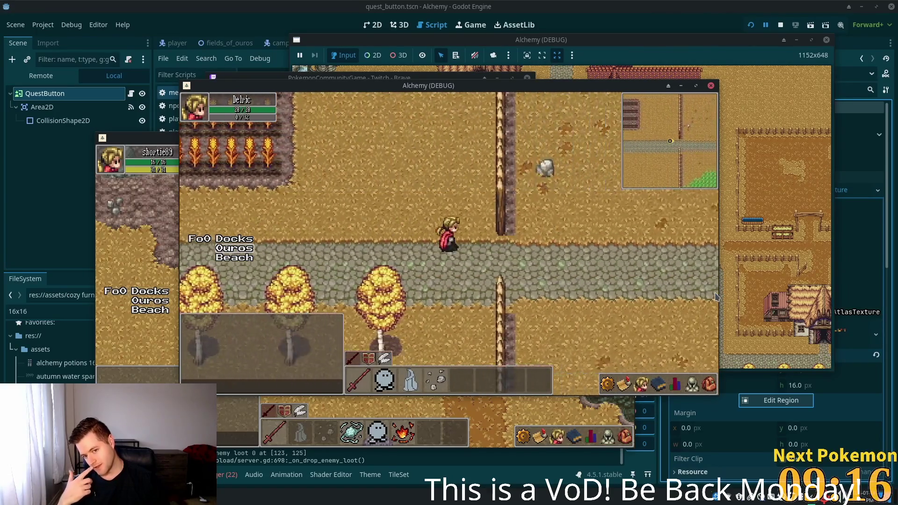
key("d")
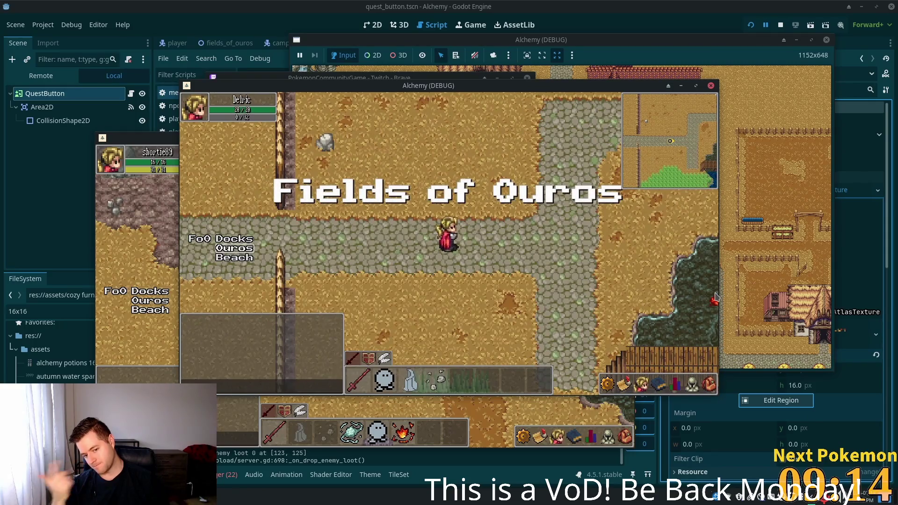
left_click(660, 387)
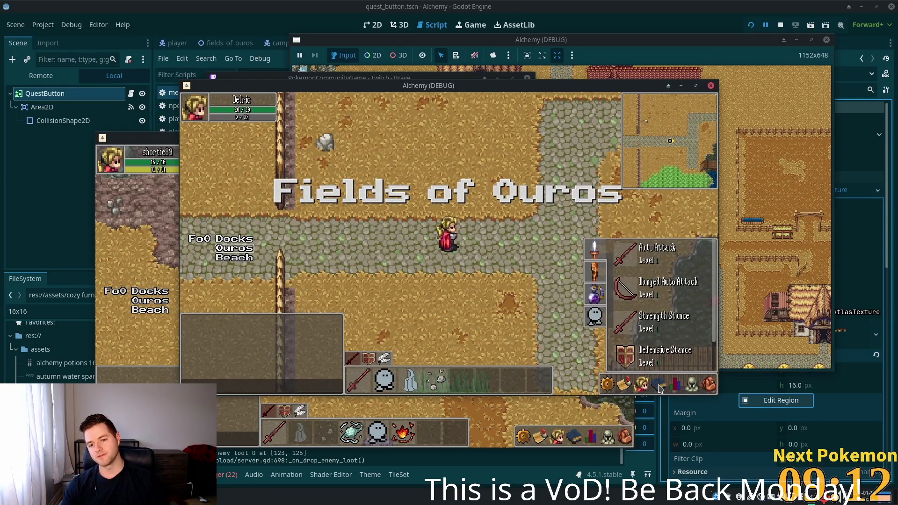
Step: Flip through the friends and skills panels, viewing Heat Wave, Stone Wave, Stone Barrage, then Refine Ore
left_click(641, 385)
left_click(660, 388)
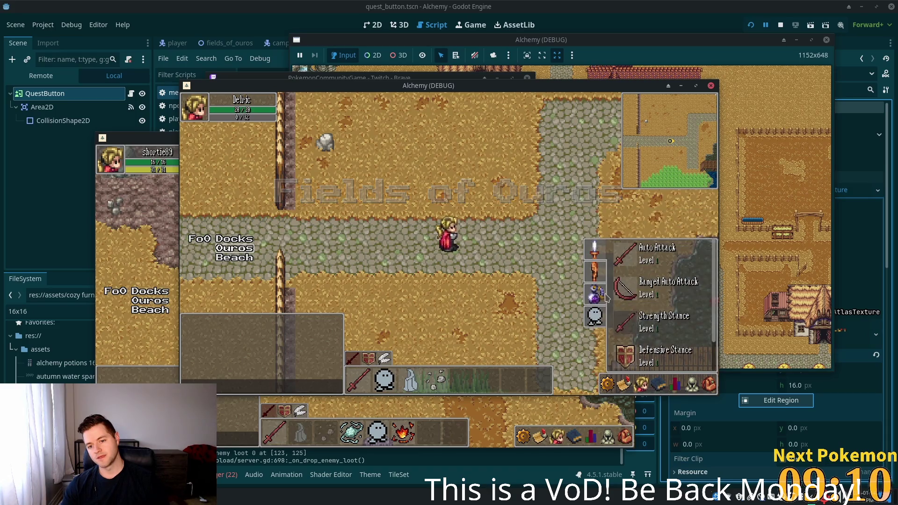
left_click(660, 385)
left_click(659, 386)
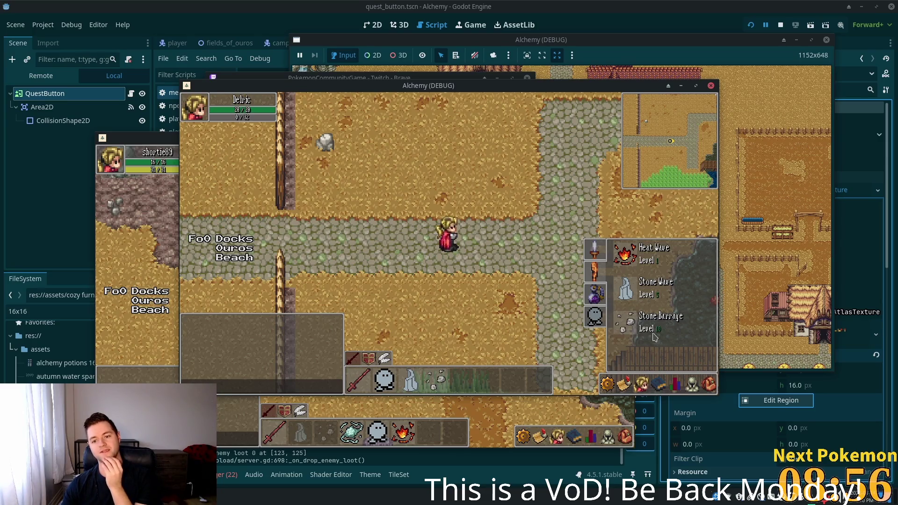
left_click(595, 294)
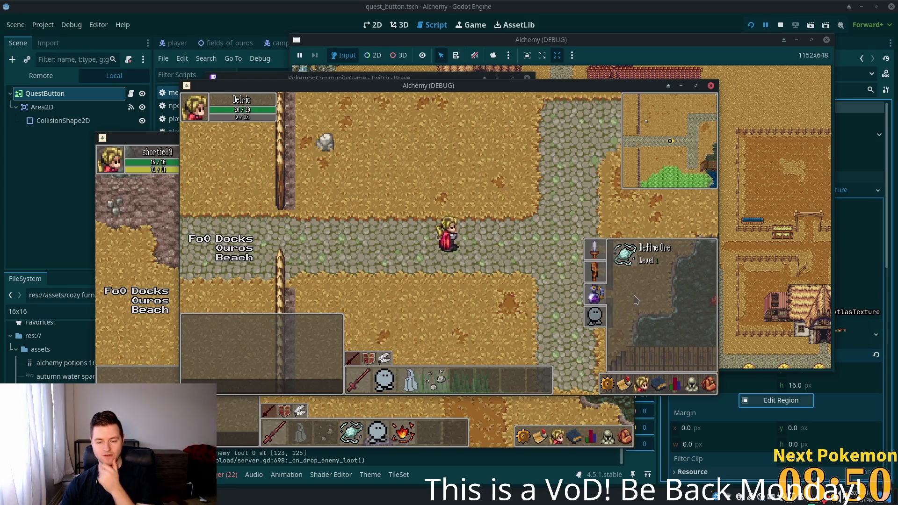
key("Right")
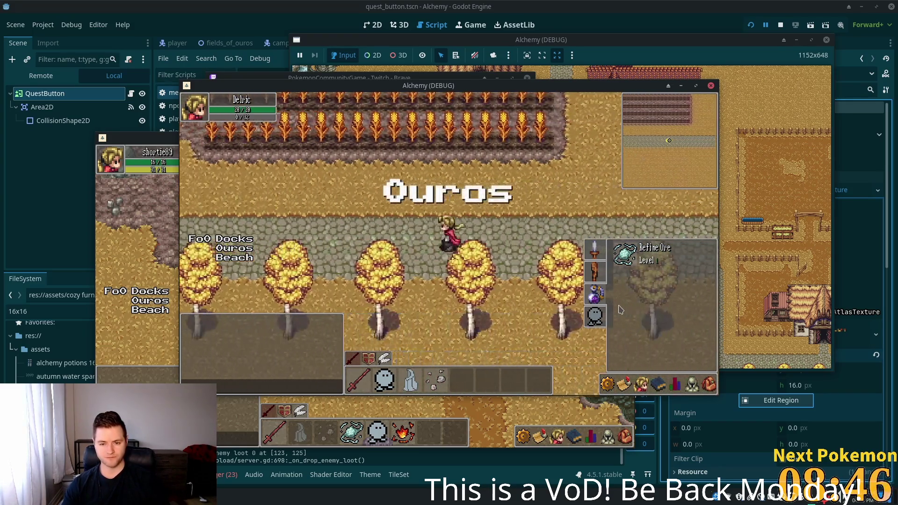
Step: Walk through Ouros along the cobblestone path, heading west past the produce cart
key("Right")
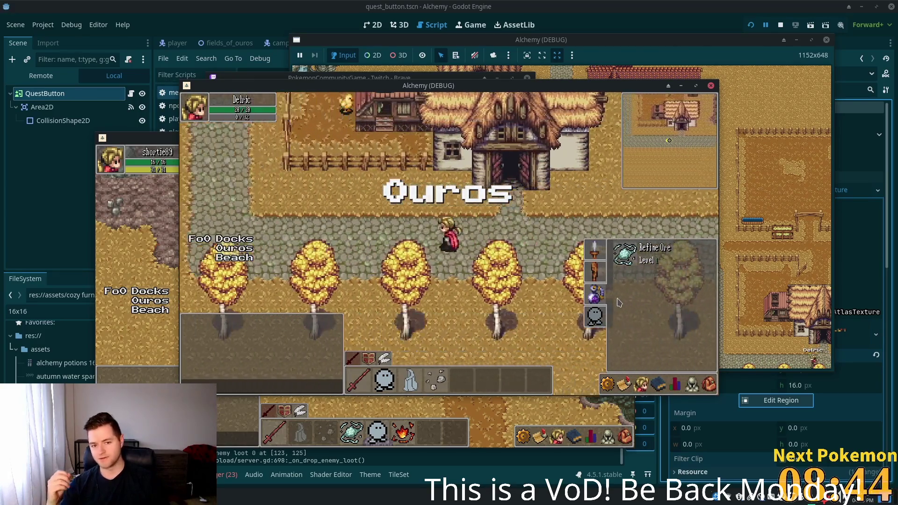
key("Up")
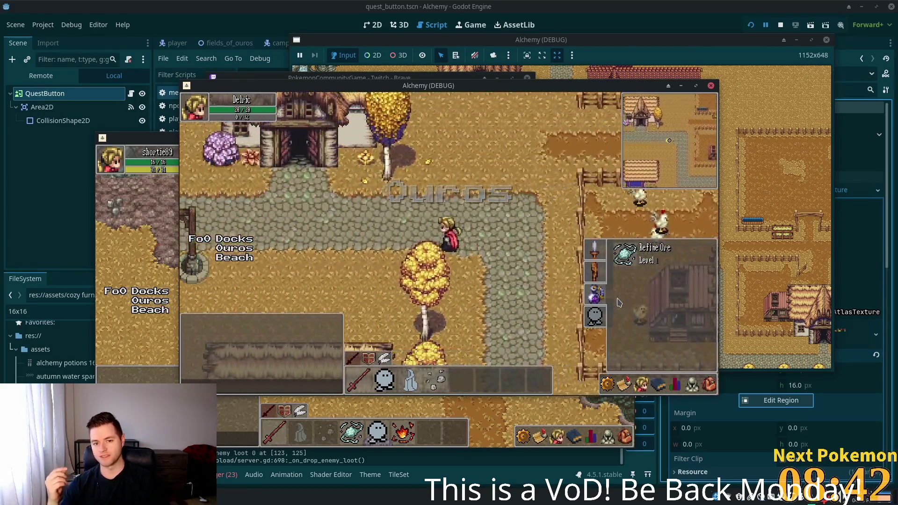
key("Left")
key("Down")
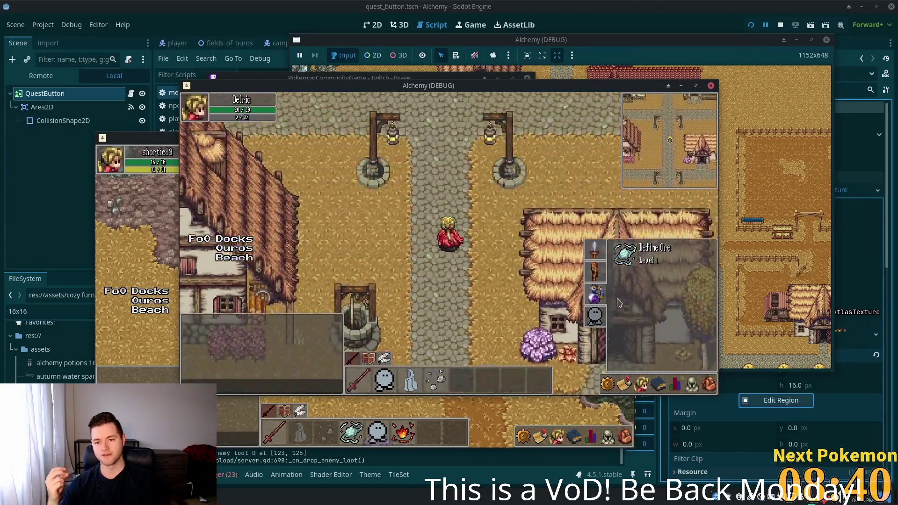
key("Up")
key("Left")
key("Left")
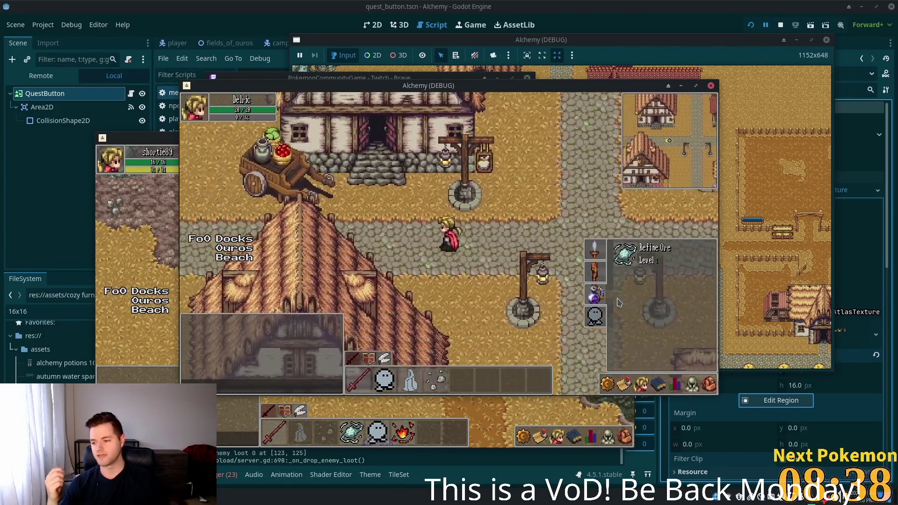
key("Left")
key("Left")
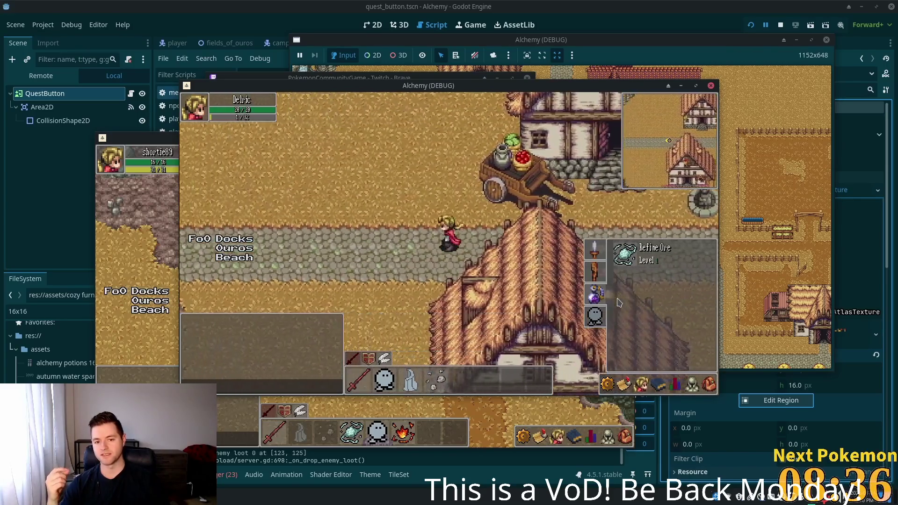
key("Left")
key("Left")
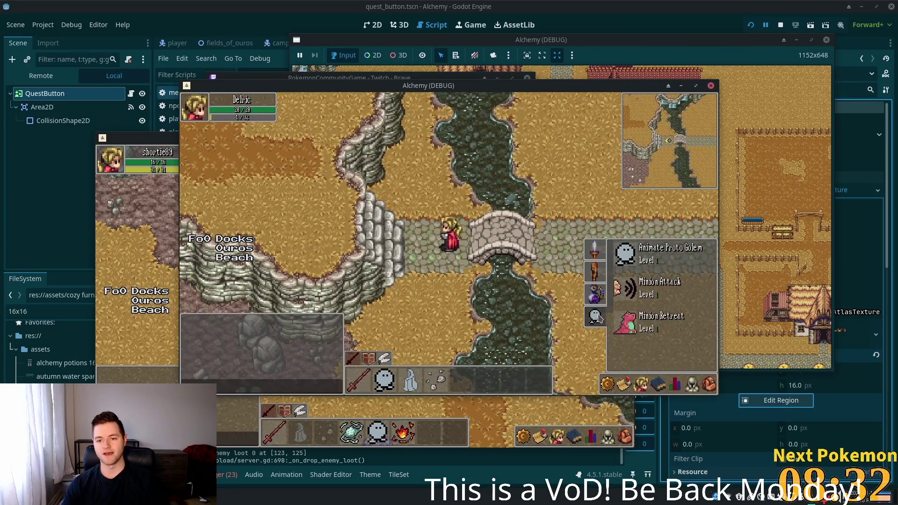
Step: Climb the stone steps, cross the bridge back east to the village, and close the skills list
key("Left")
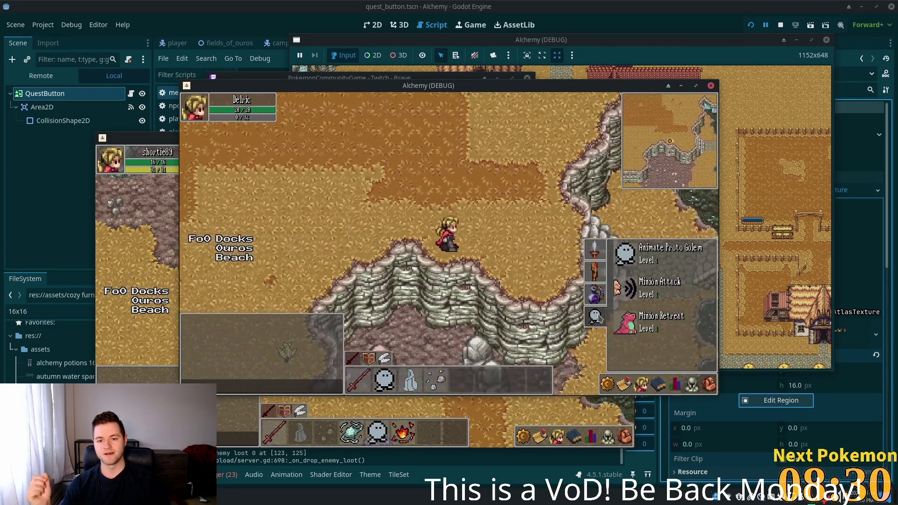
key("Right")
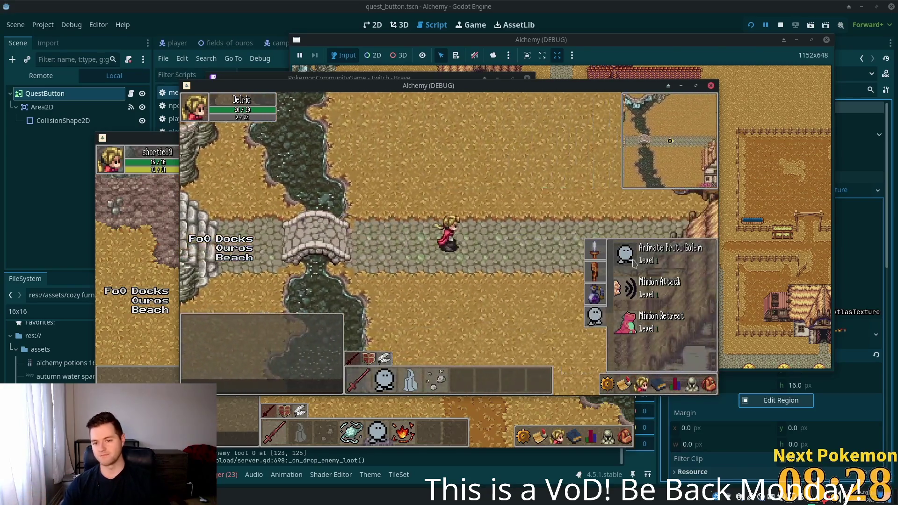
key("Right")
left_click(641, 385)
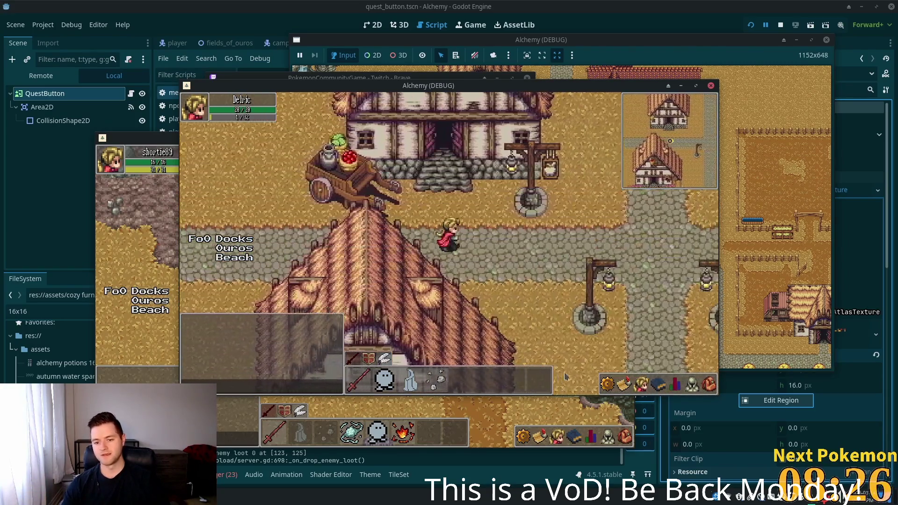
Step: Check the friends and quests lists and the character's stats overview, then close it
left_click(641, 386)
left_click(625, 385)
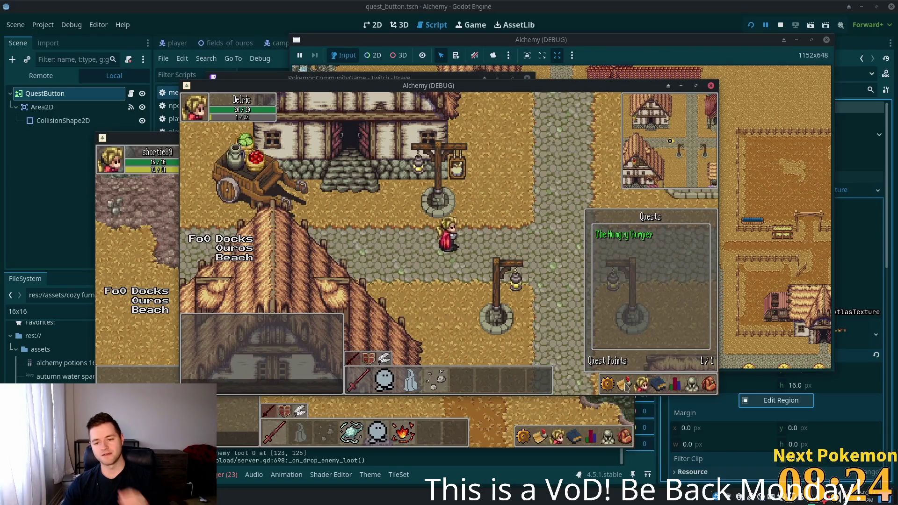
left_click(675, 385)
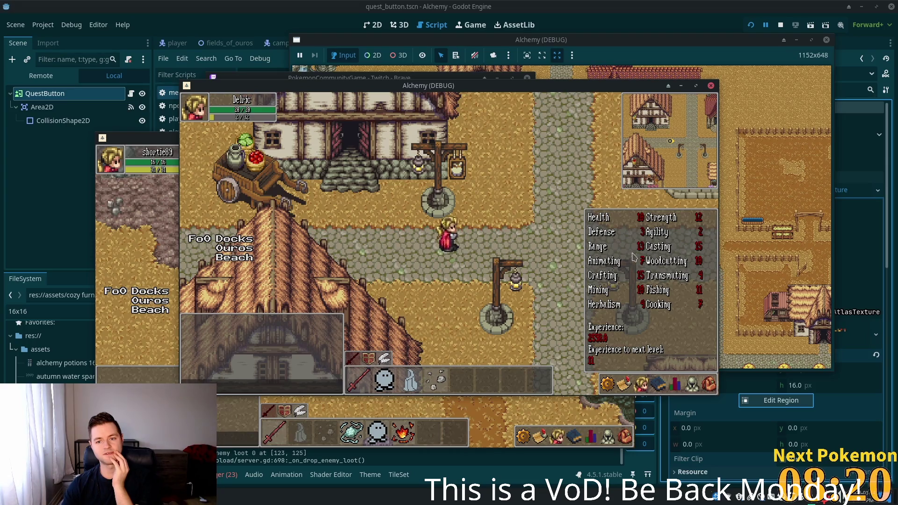
key("Escape")
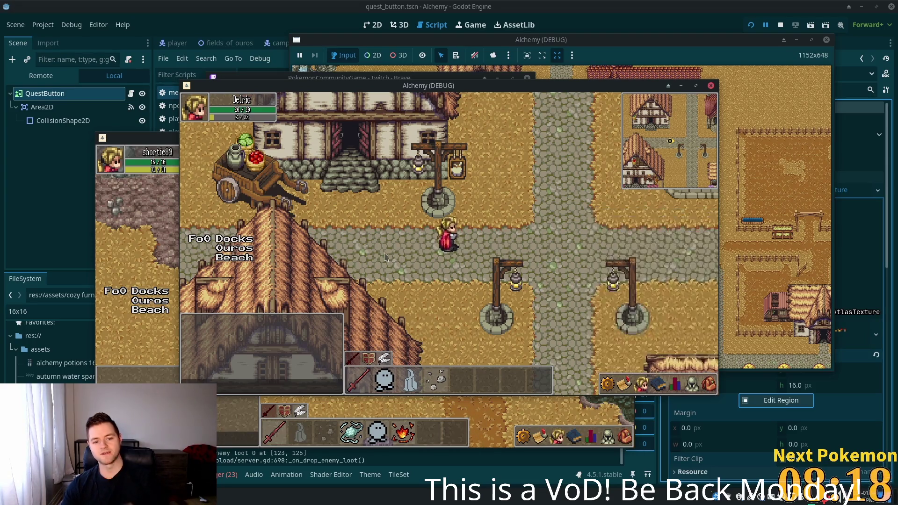
Step: Walk back and forth between the stone bridge and the village houses and cart
key("a")
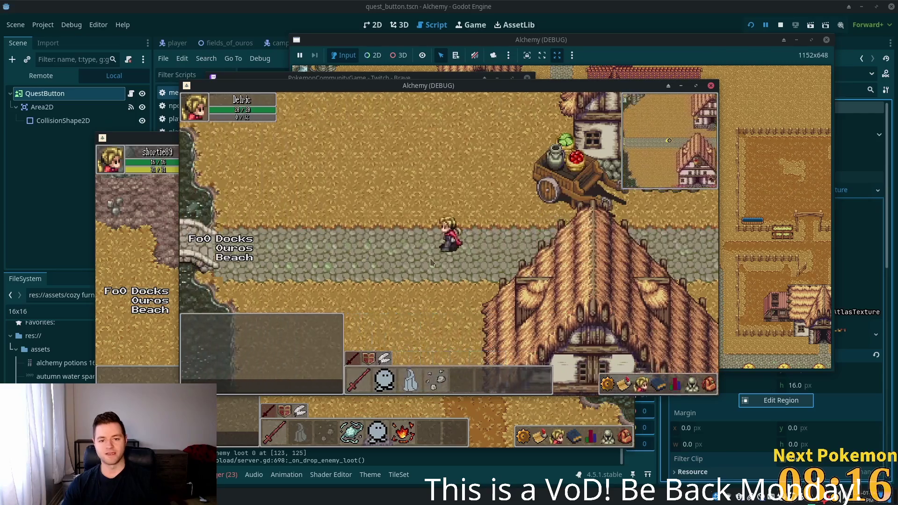
key("w")
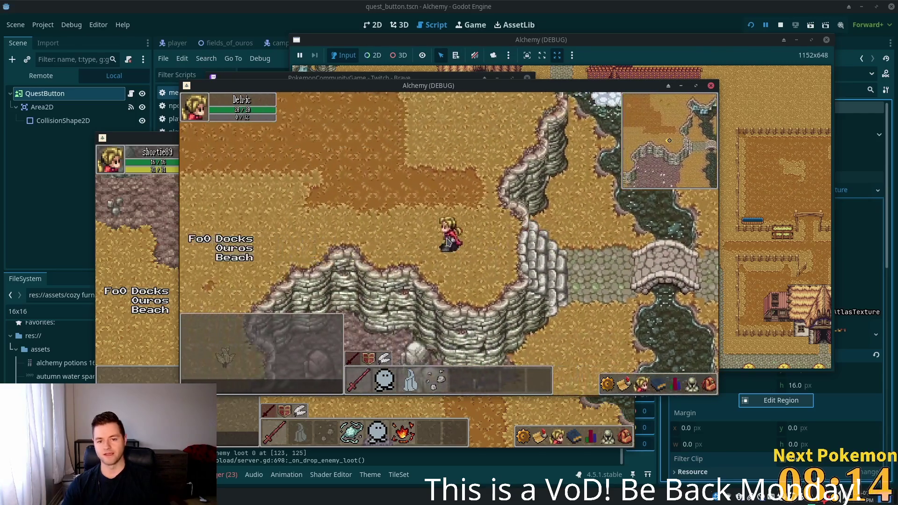
key("d")
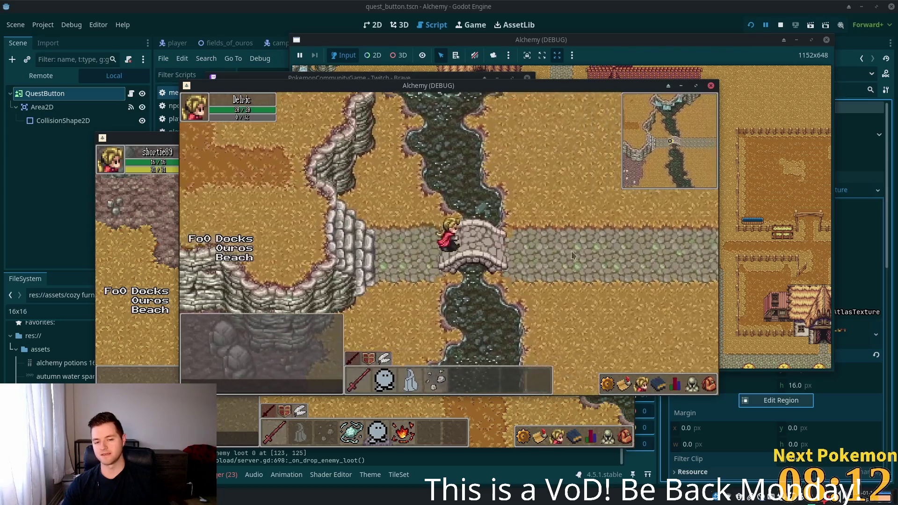
key("a")
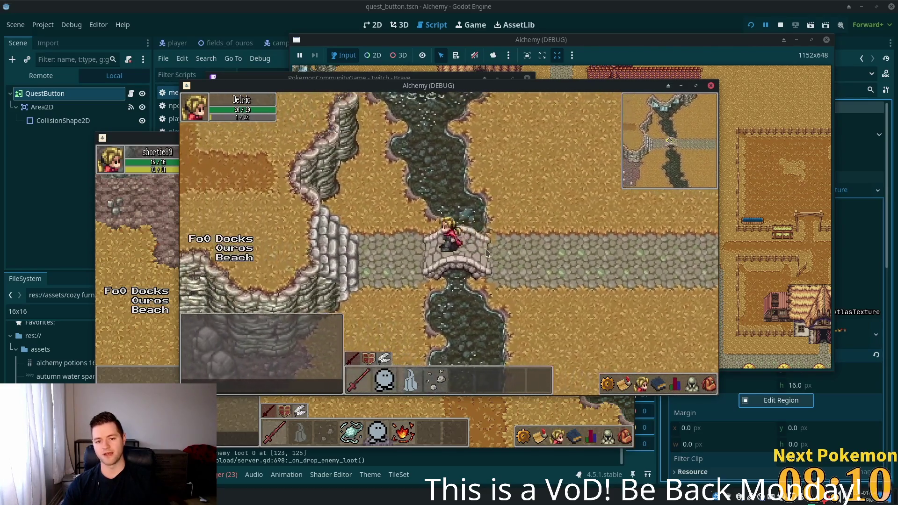
key("d")
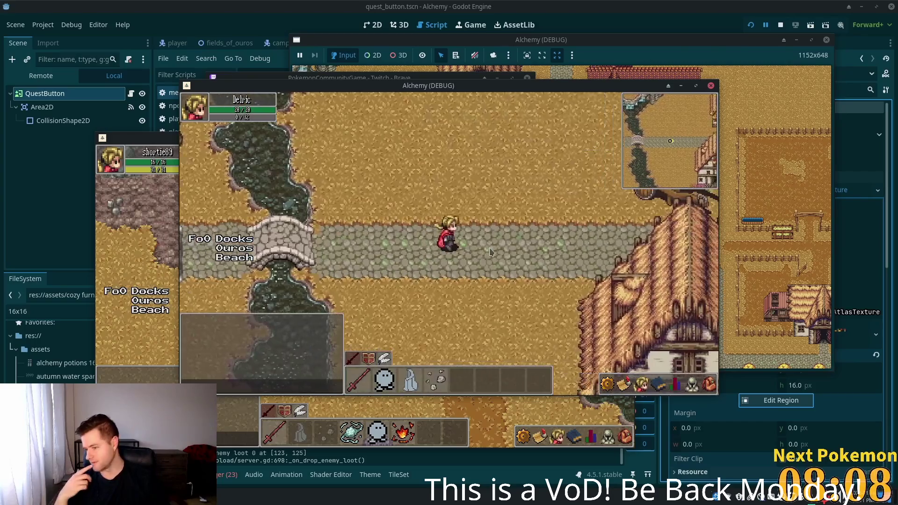
key("d")
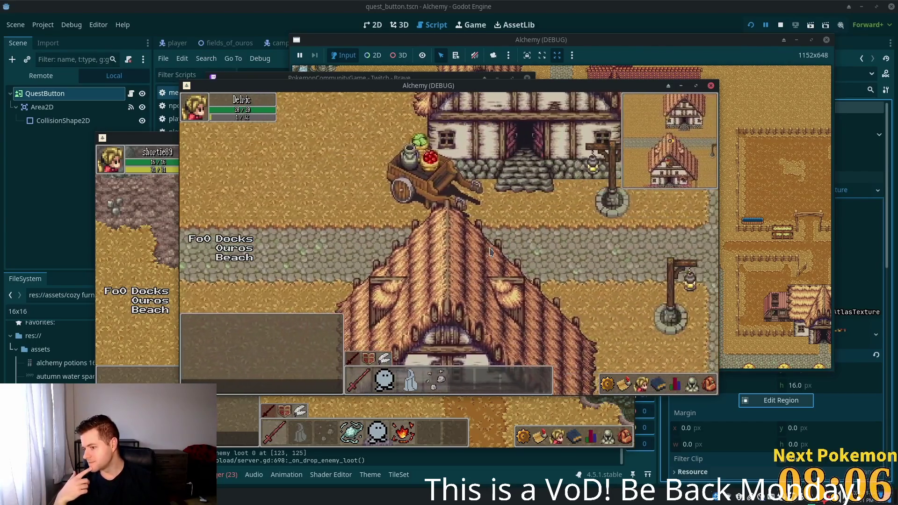
key("a")
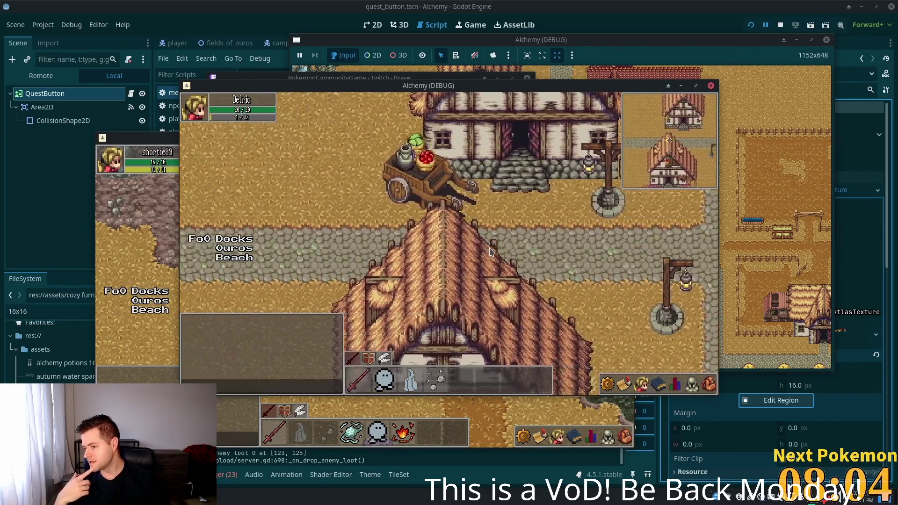
key("a")
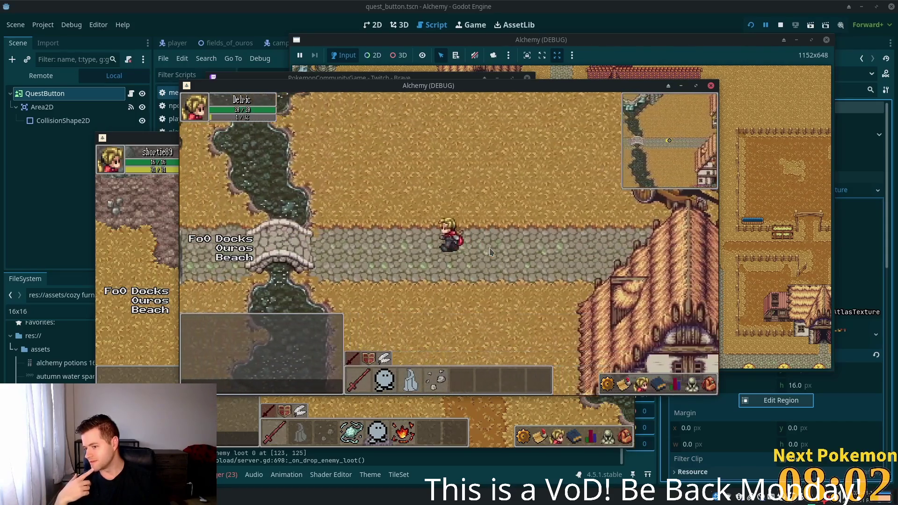
key("d")
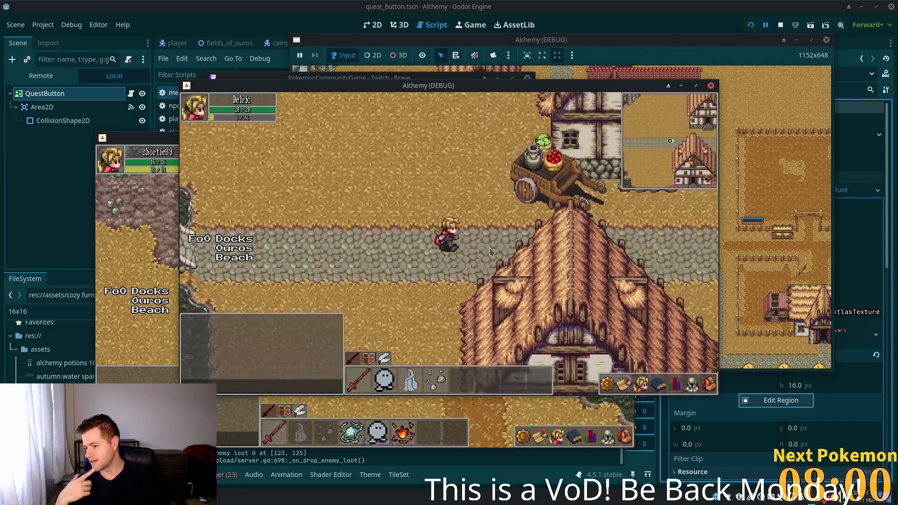
key("d")
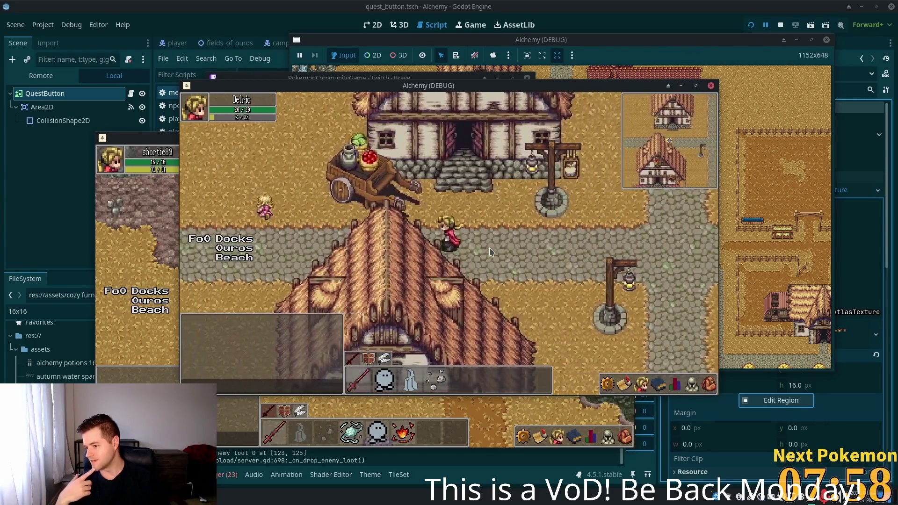
key("a")
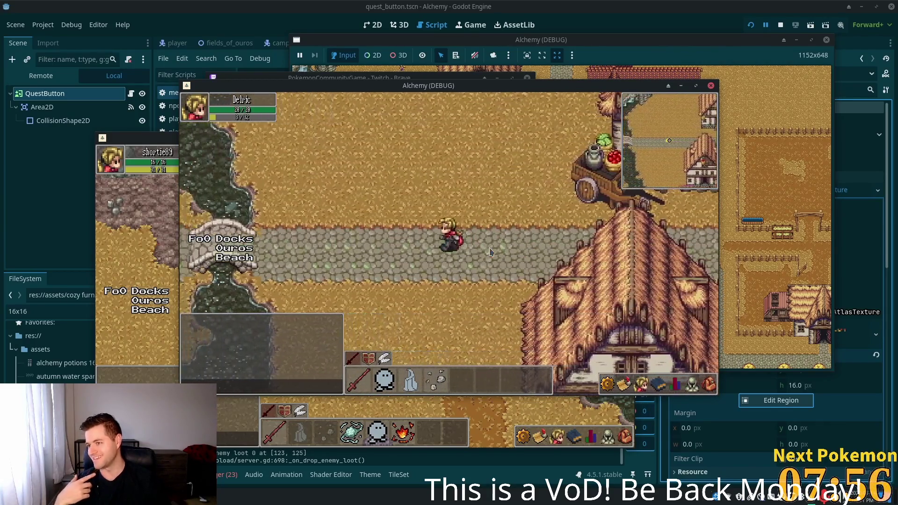
key("a")
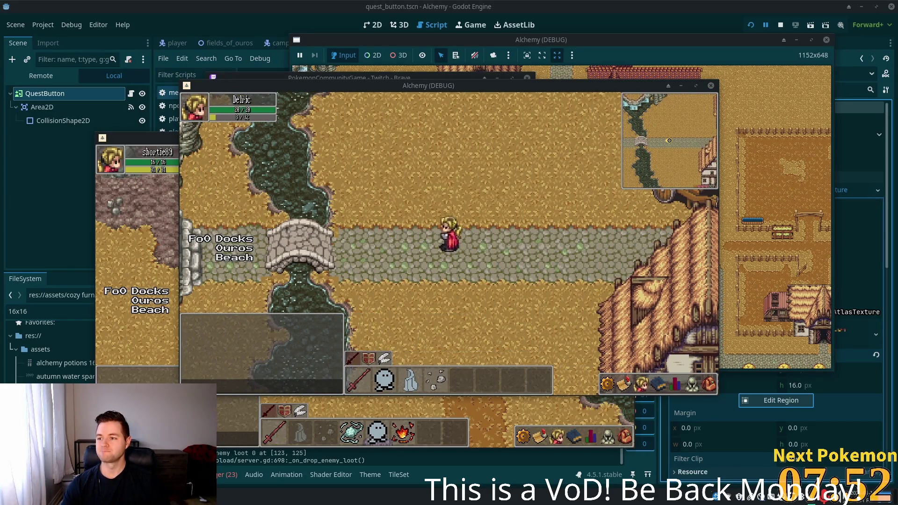
Step: Cross the bridge onto the grass and head north-west past the cliffs into Ouros Highlands
key("a")
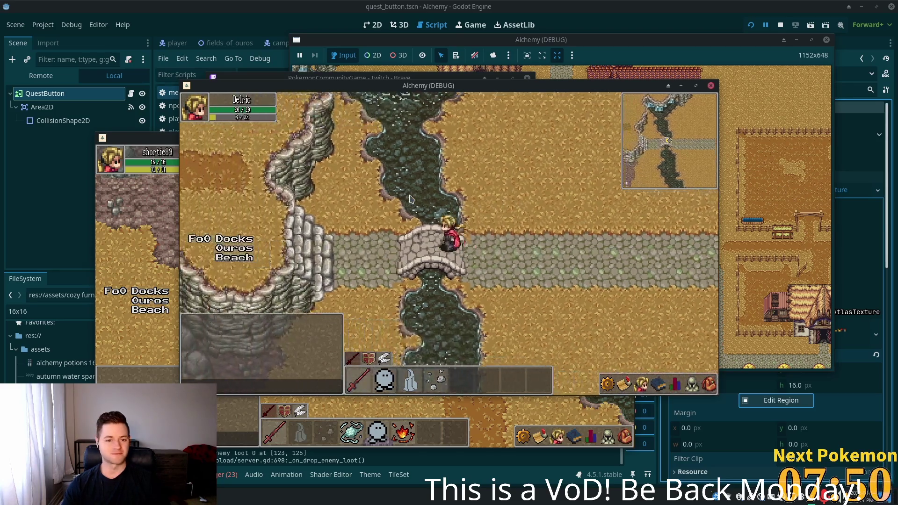
key("w")
key("a")
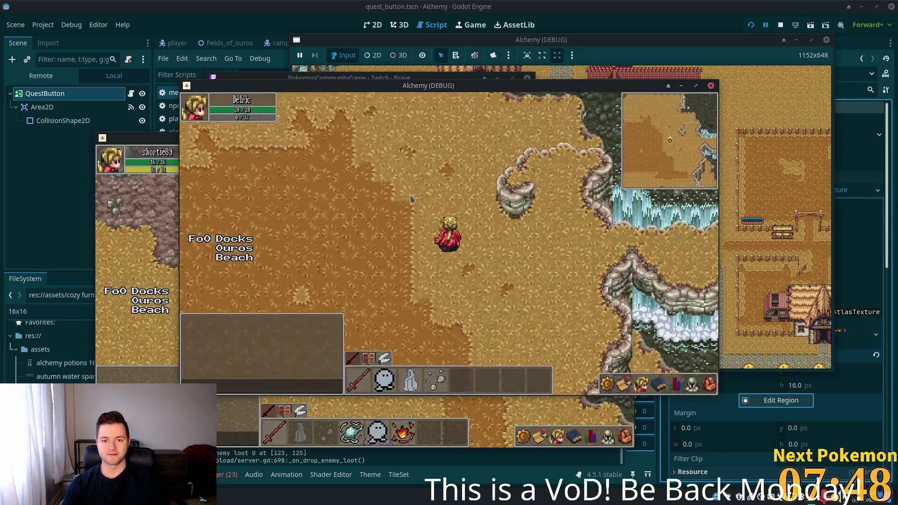
key("a")
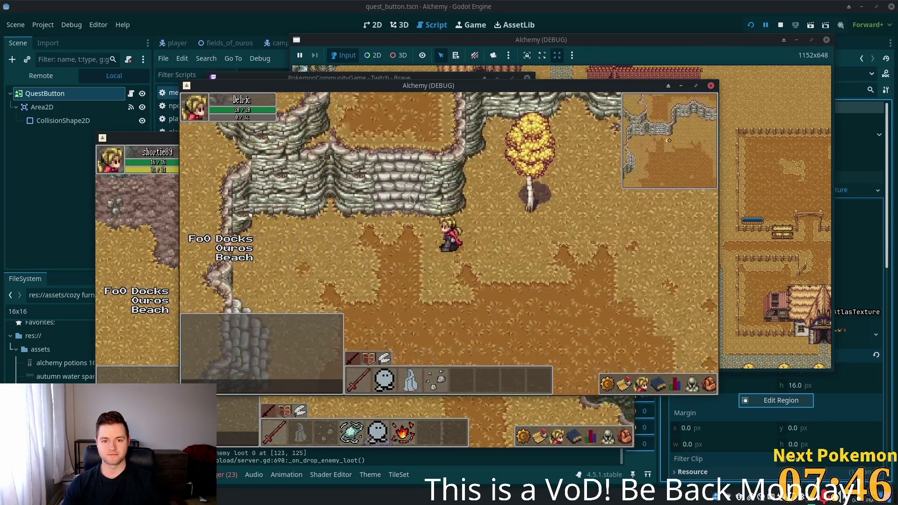
key("w")
key("w")
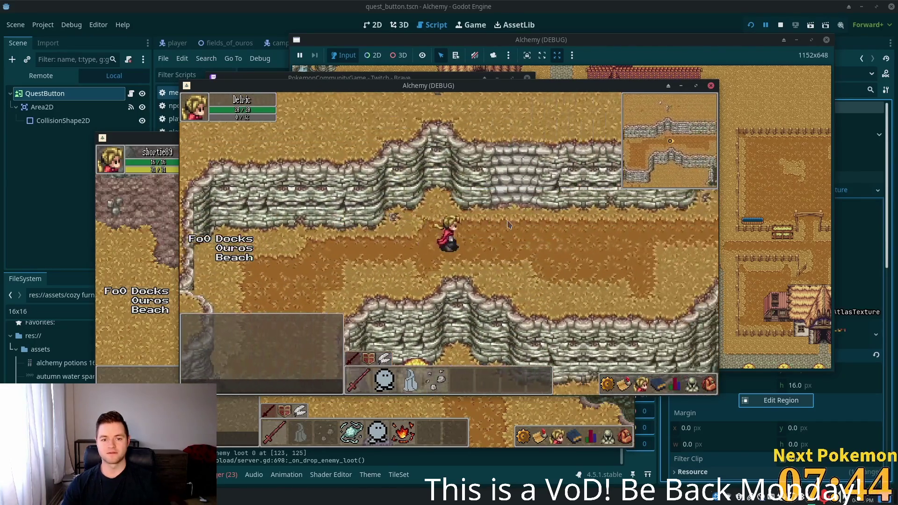
Step: Roam the Ouros Highlands north-west past the cliffs, then walk east and back south-west
key("w")
key("a")
key("w")
key("a")
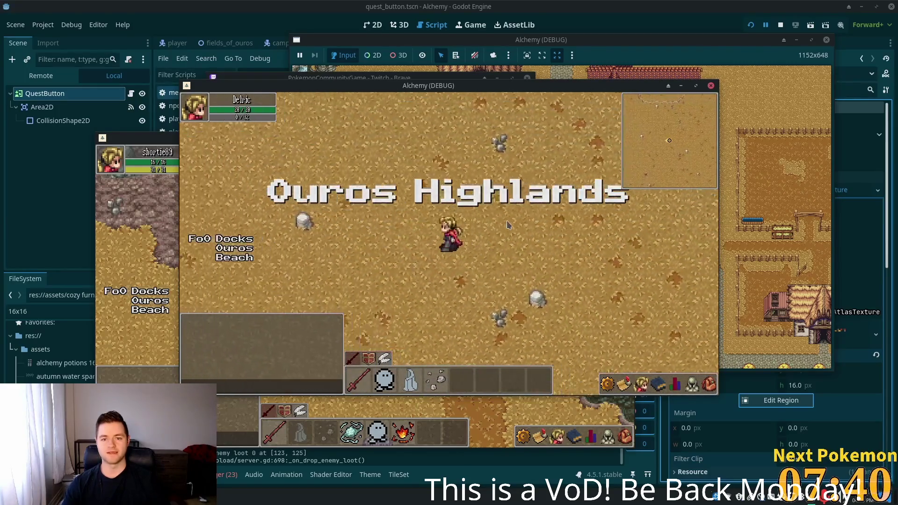
key("d")
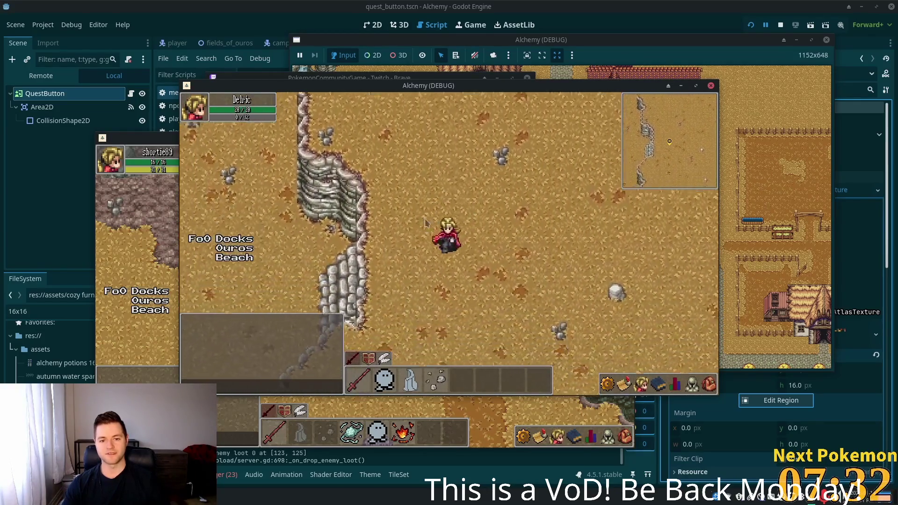
key("a")
key("s")
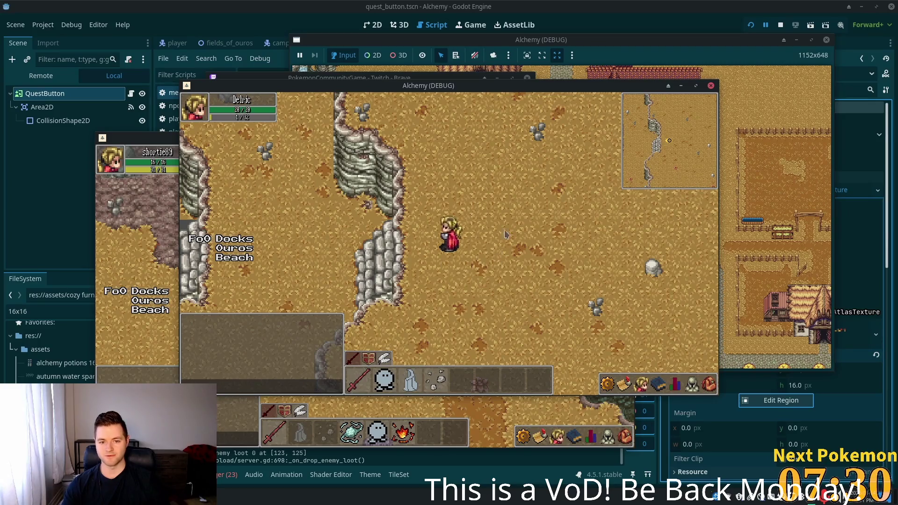
Step: Walk west into Verdigris Meadows, then east past the stone cliff into Ouros
key("a")
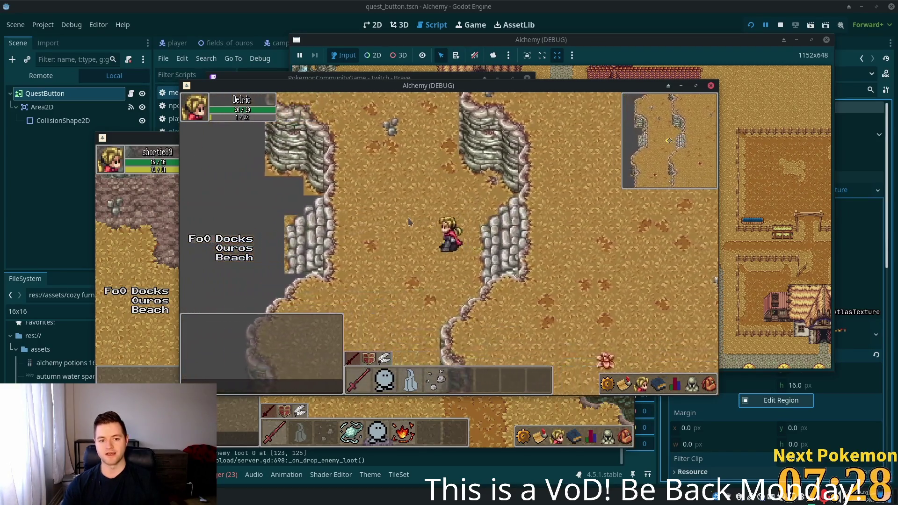
key("a")
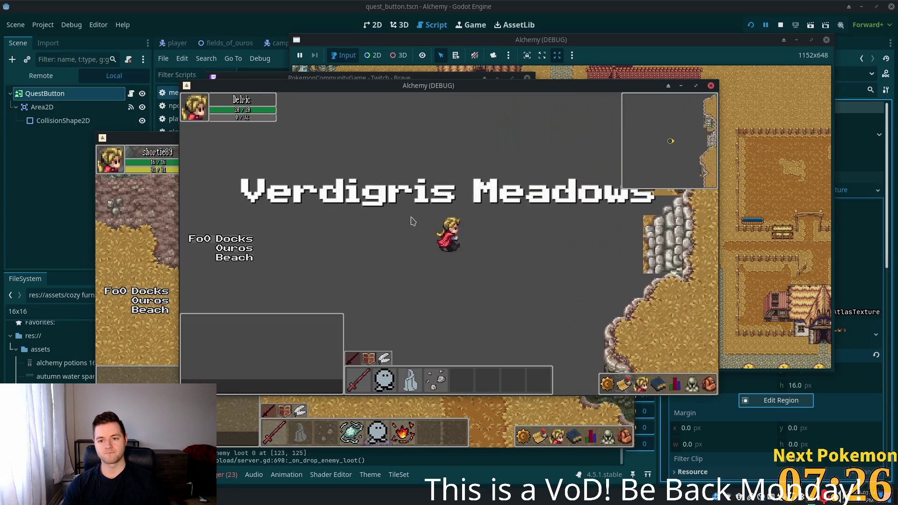
key("d")
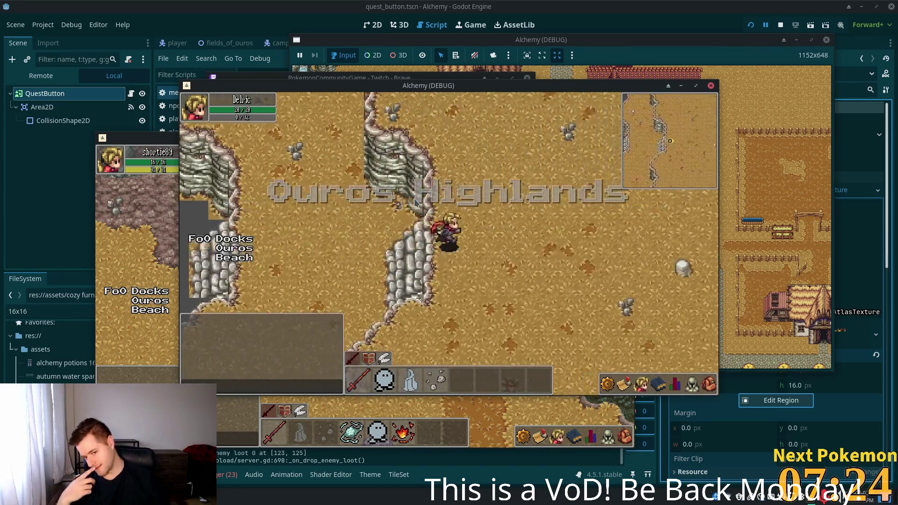
key("d")
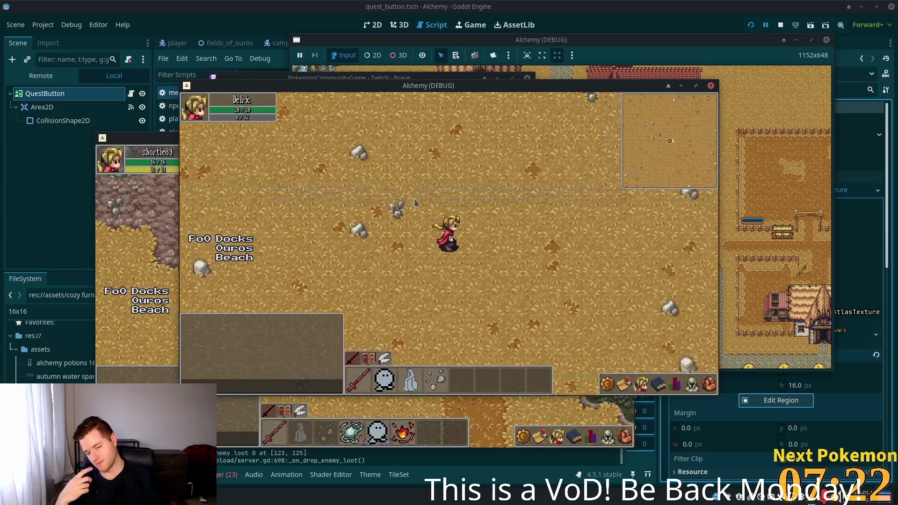
key("d")
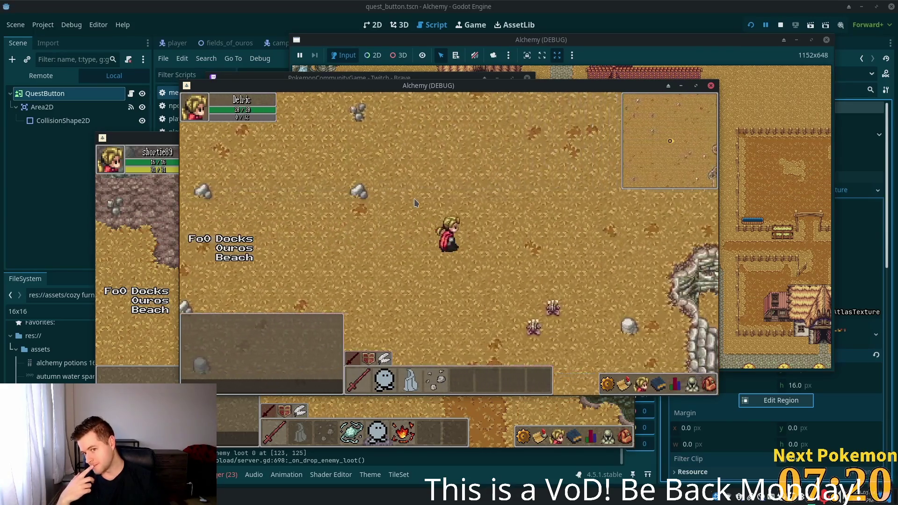
key("w")
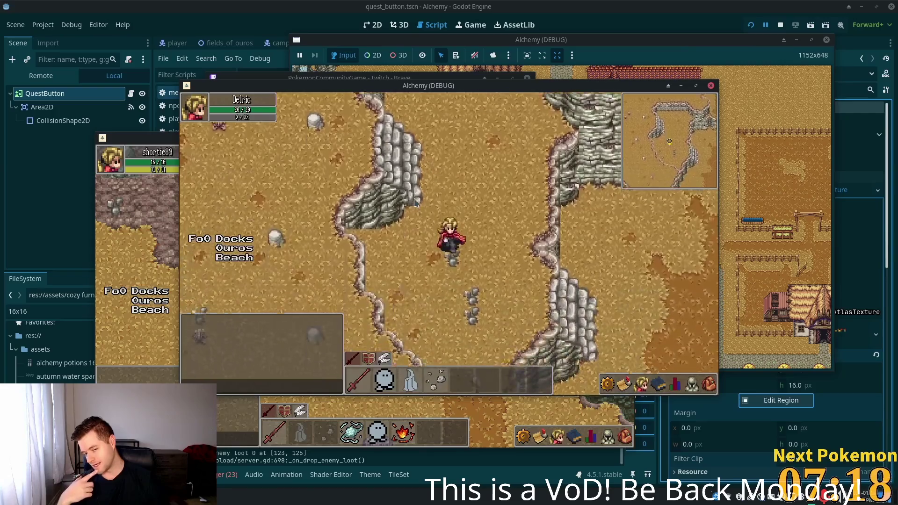
key("d")
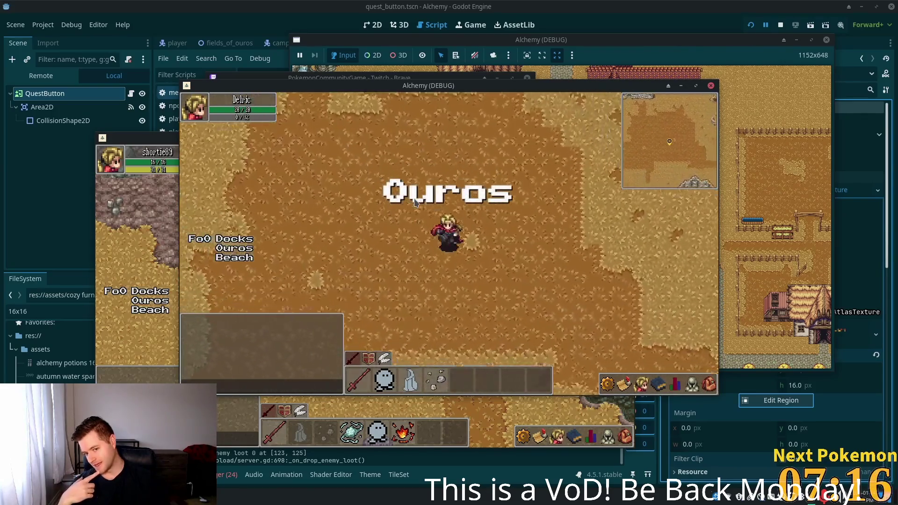
Step: Follow the path by the bridge into the village and down the cobblestone road
key("s")
key("d")
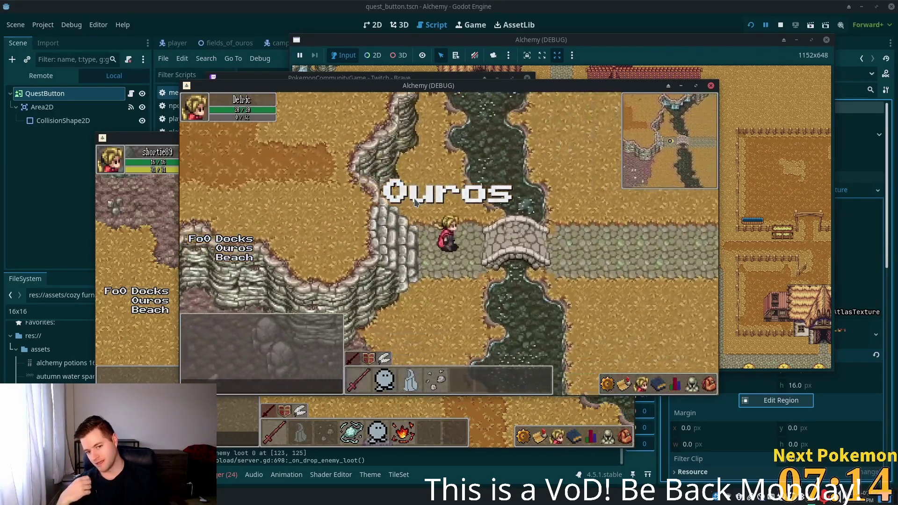
key("d")
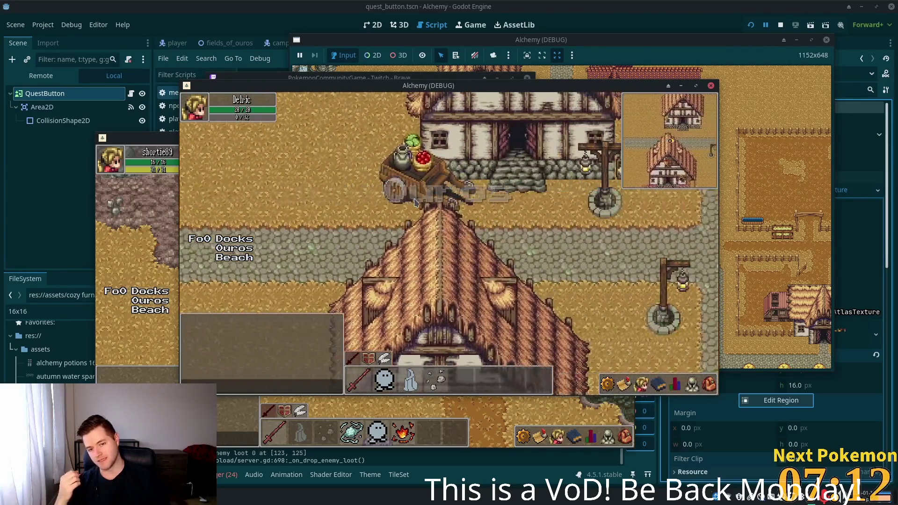
key("s")
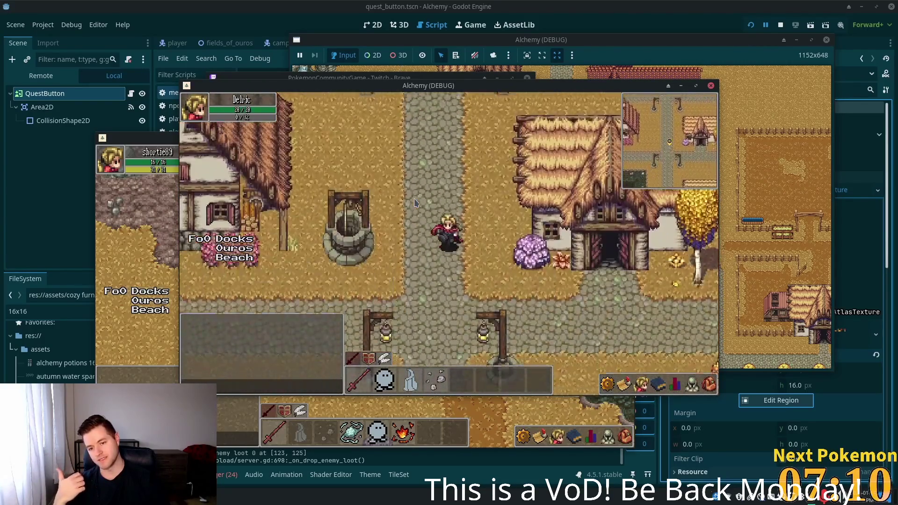
key("s")
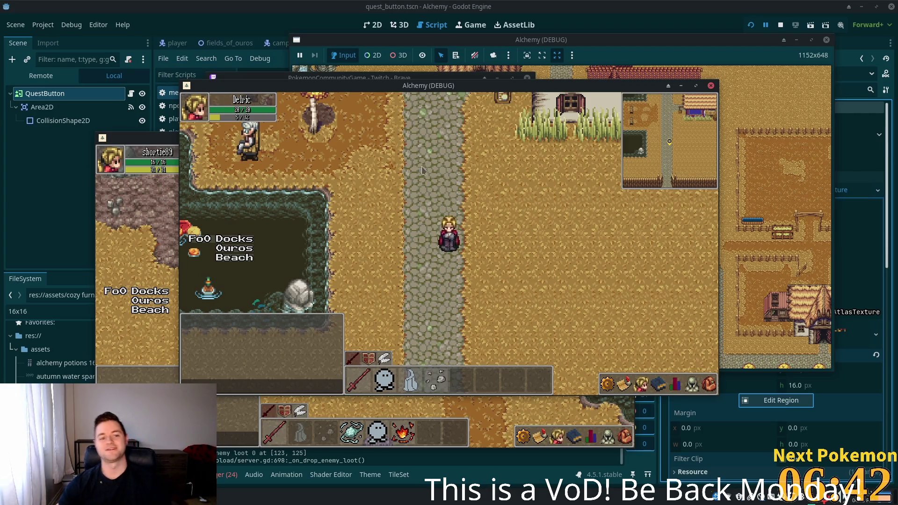
Step: Walk back north past the lamps, well and red-roofed building to the crossroads
key("w")
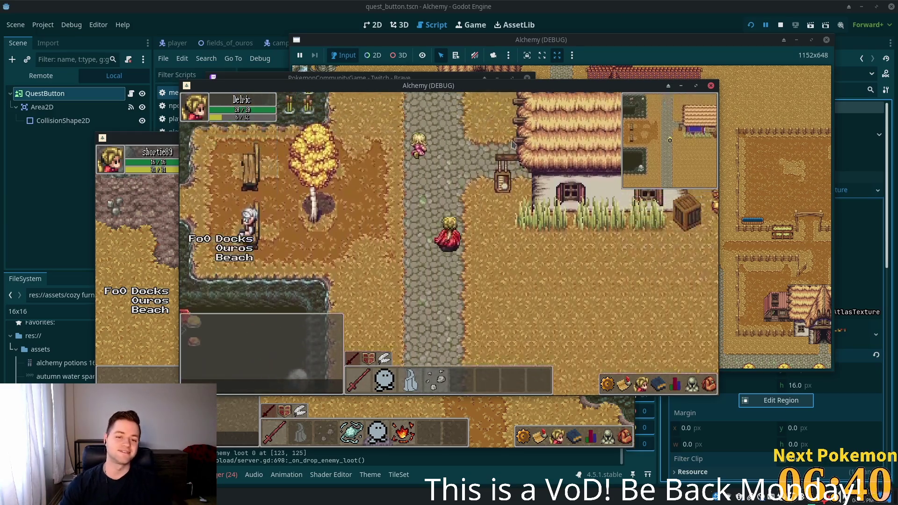
key("w")
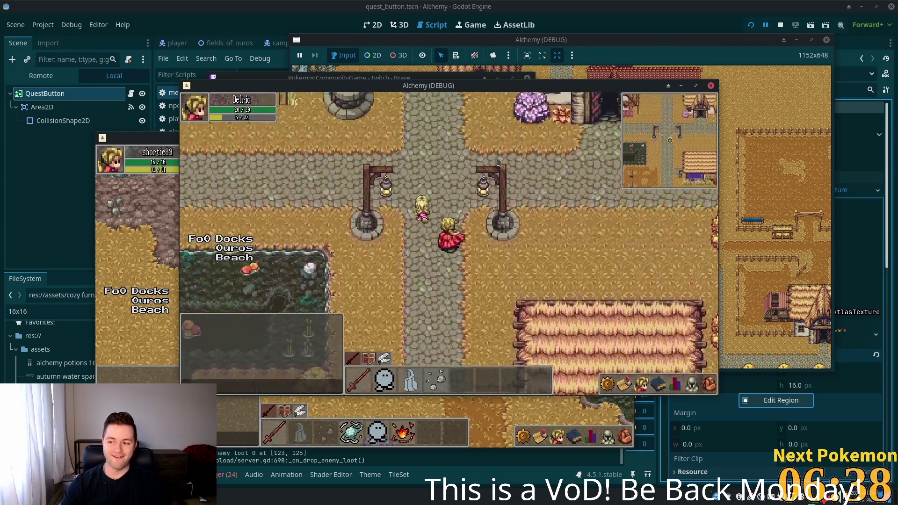
key("w")
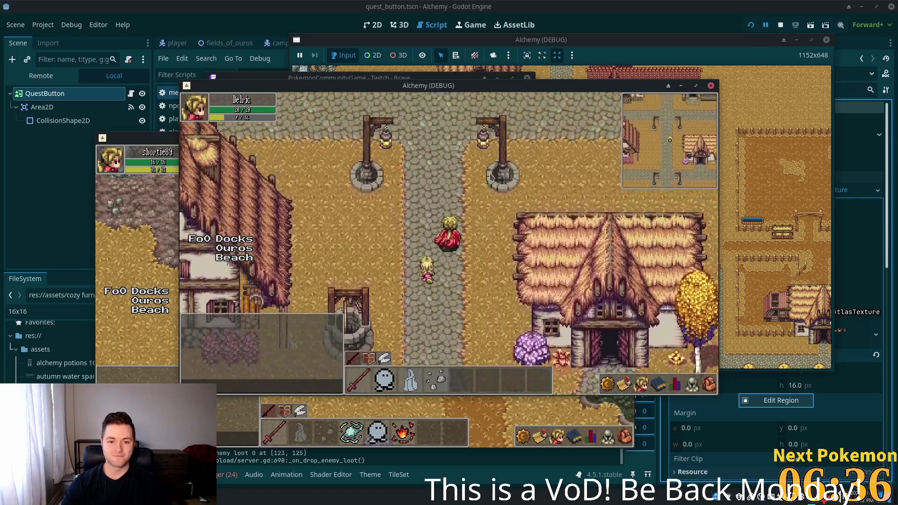
key("w")
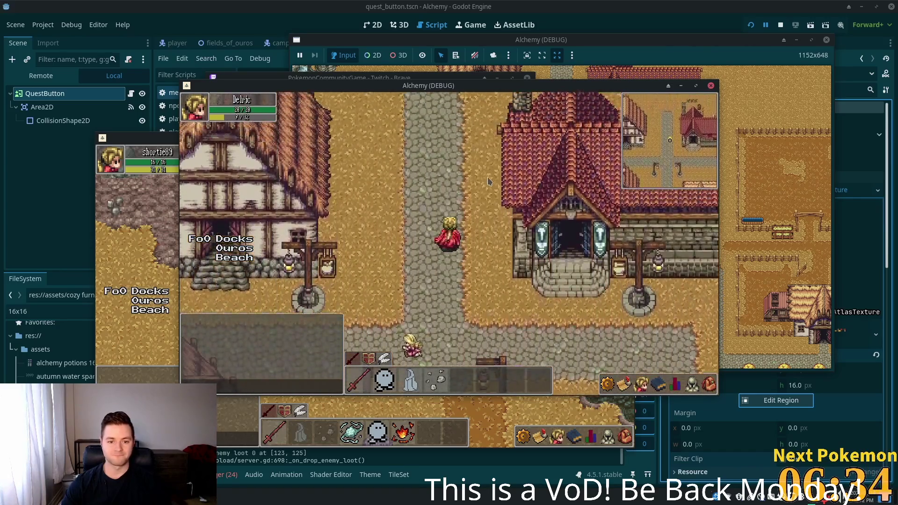
key("w")
Step: Head west to the bridge, then walk east along the road toward the desert
key("a")
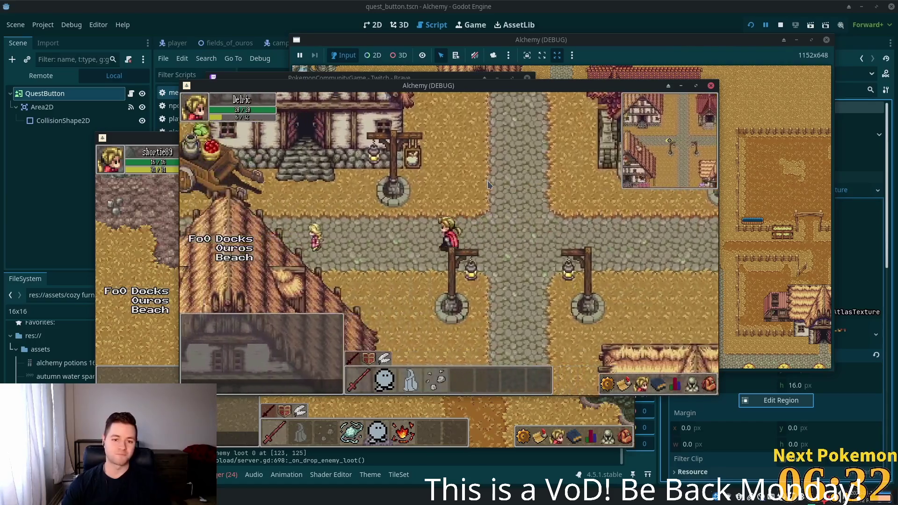
key("a")
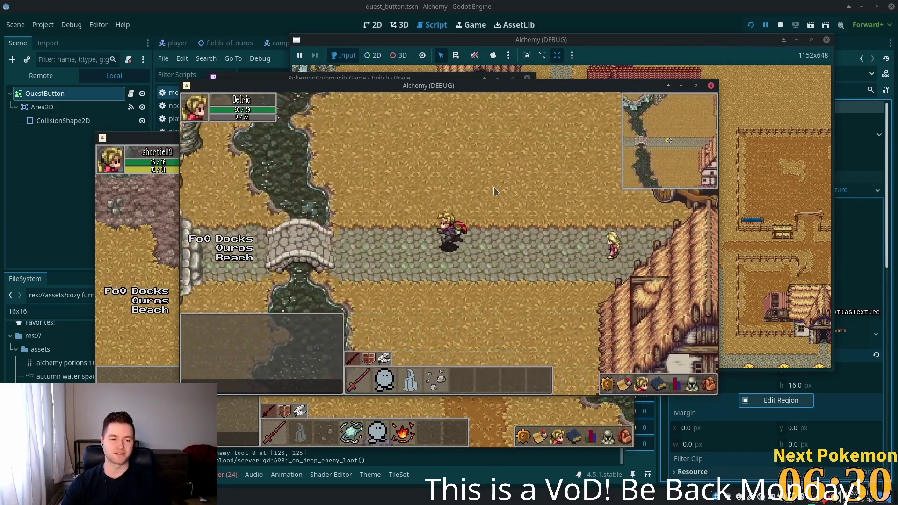
key("d")
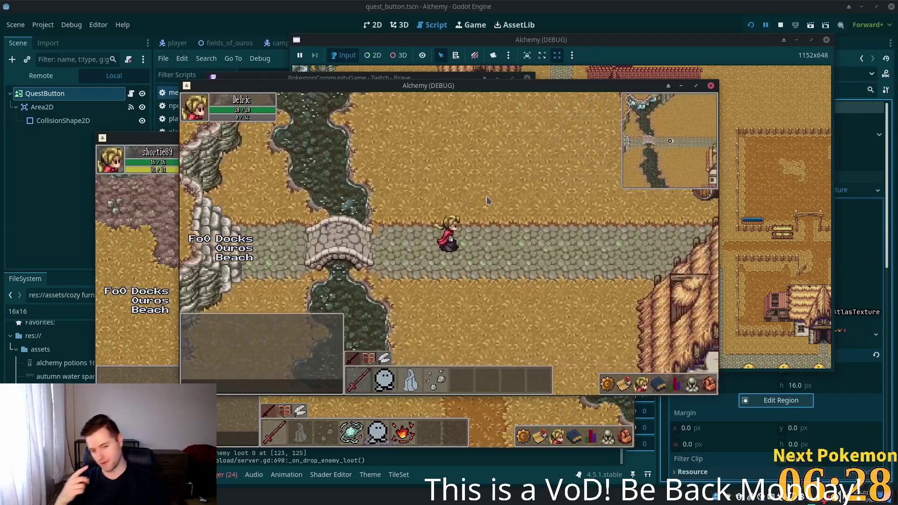
key("d")
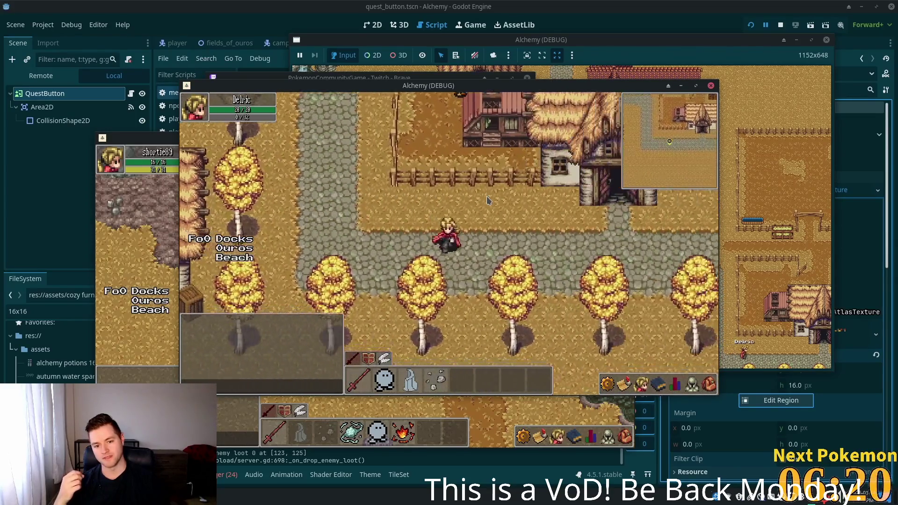
key("d")
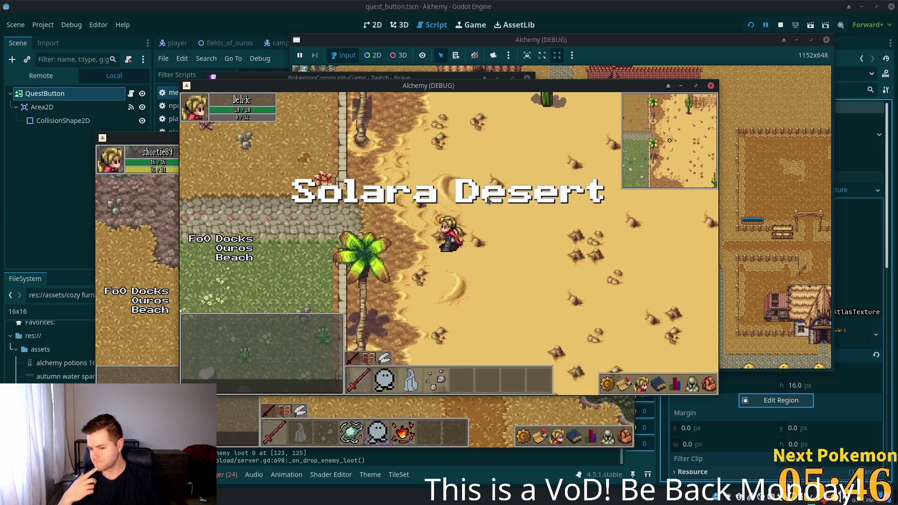
Step: Open the equipment panel in the game window
left_click(688, 385)
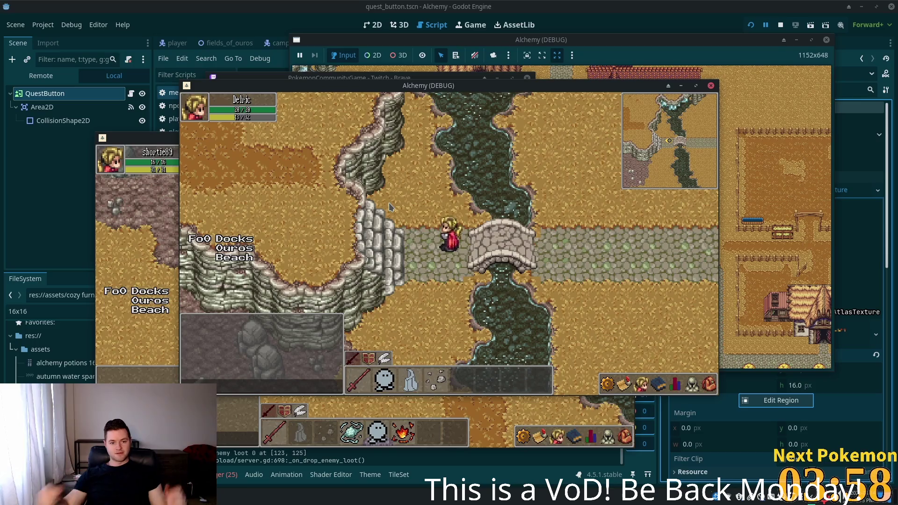
Step: Walk east across the bridge and wander along the village paths
key("d")
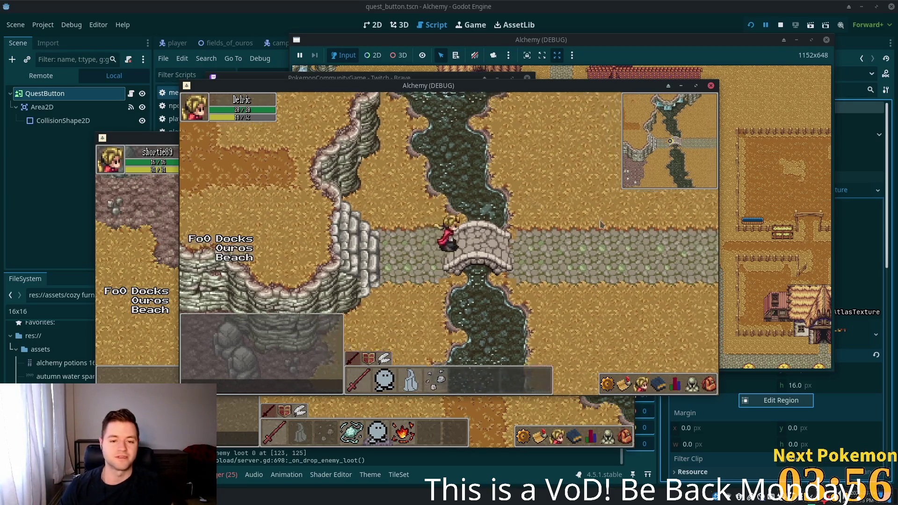
key("d")
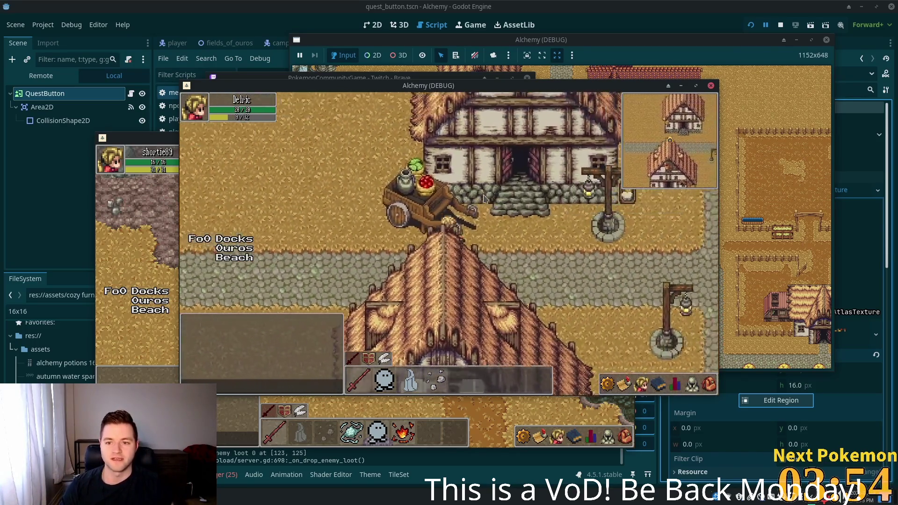
key("s")
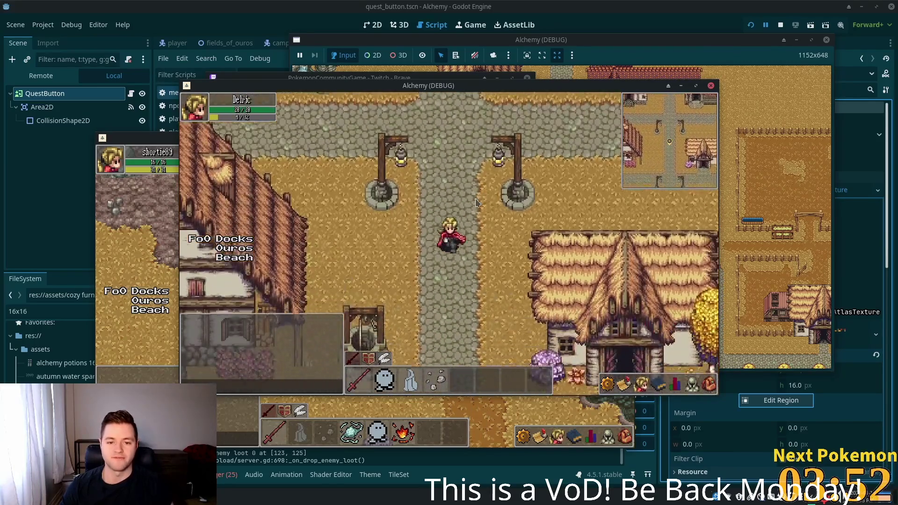
key("w")
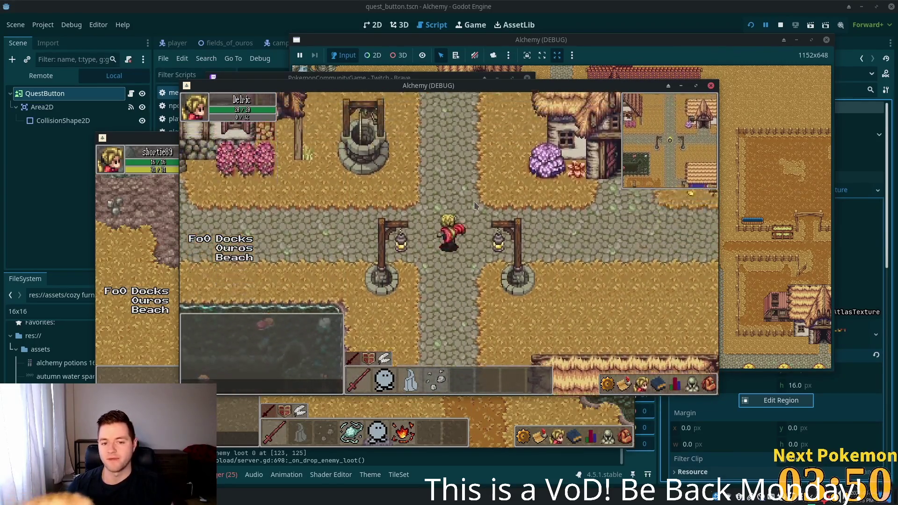
key("d")
key("a")
key("s")
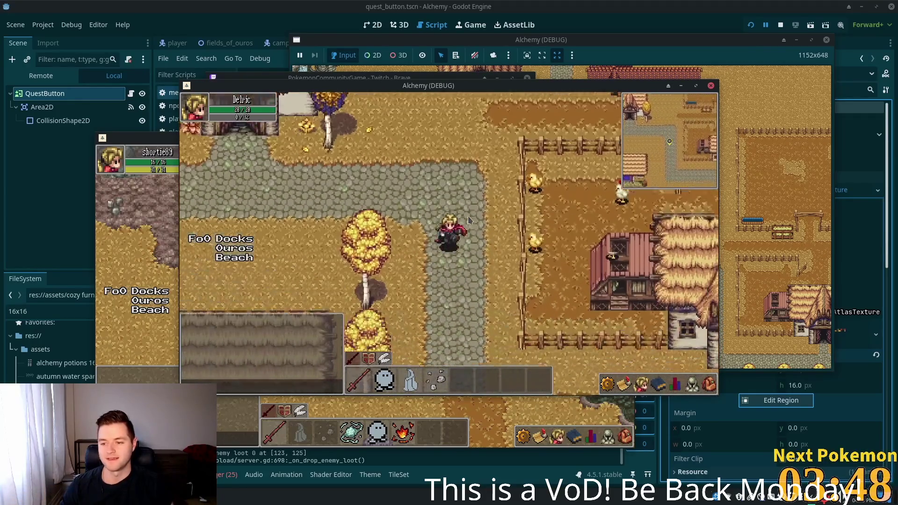
Step: Pass the crop field and tree-lined path into the Fields of Ouros and across the meadow
key("d")
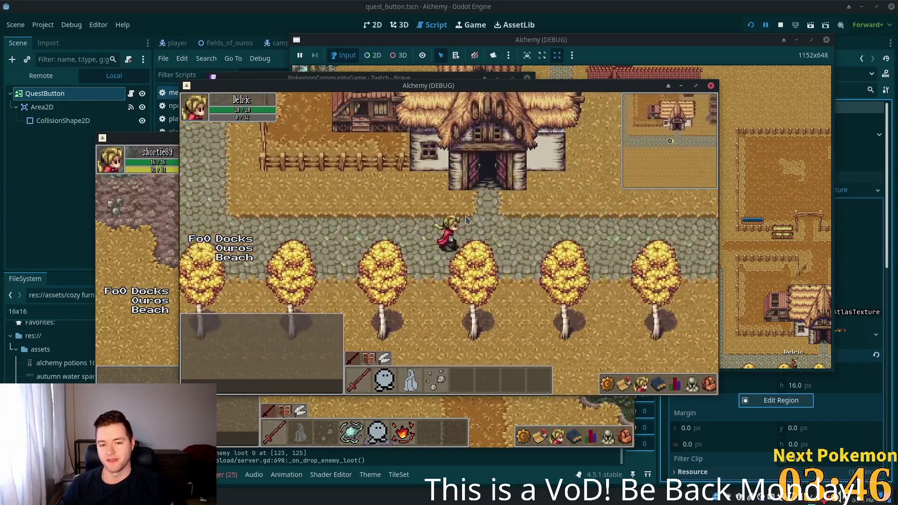
key("a")
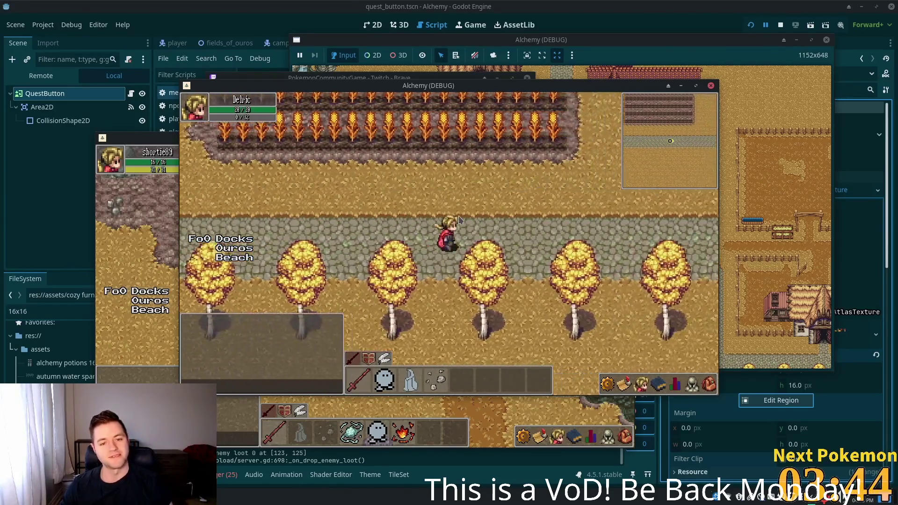
key("w")
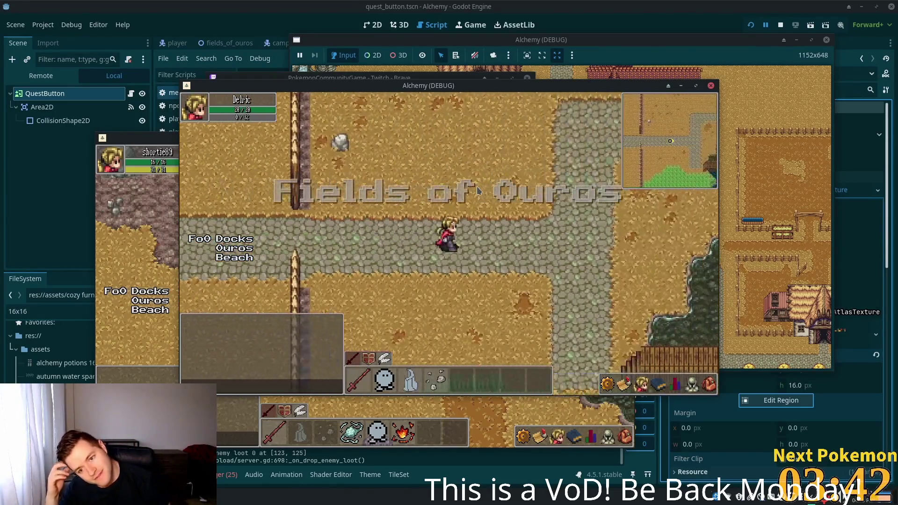
key("s")
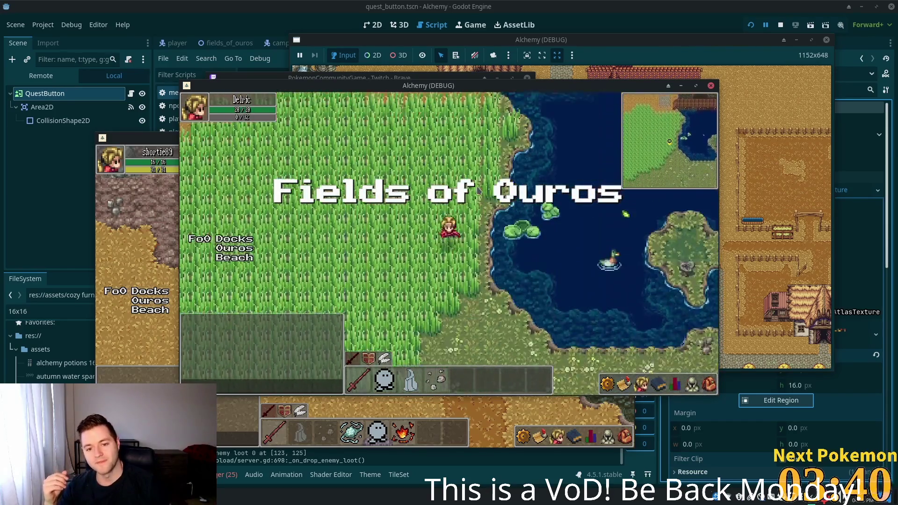
key("d")
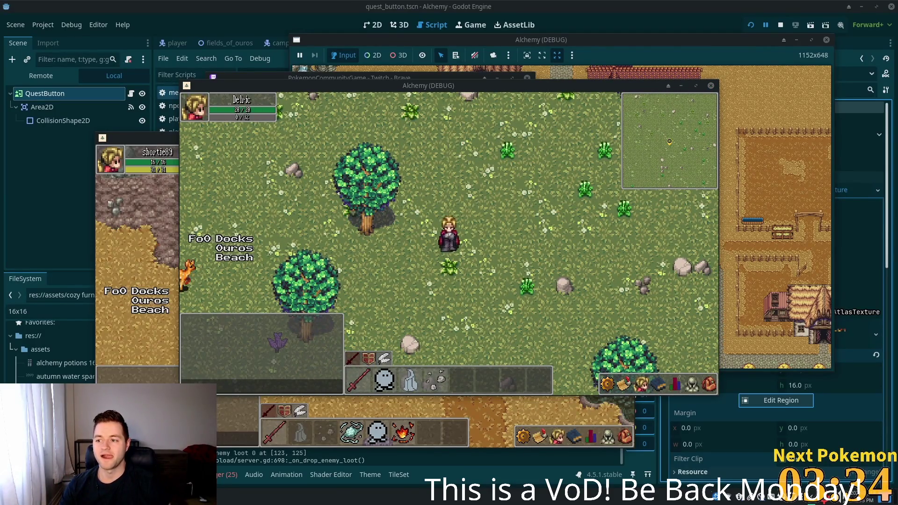
Step: Walk north onto the pond dock, then east into the Solara Desert and north-west across it
key("w")
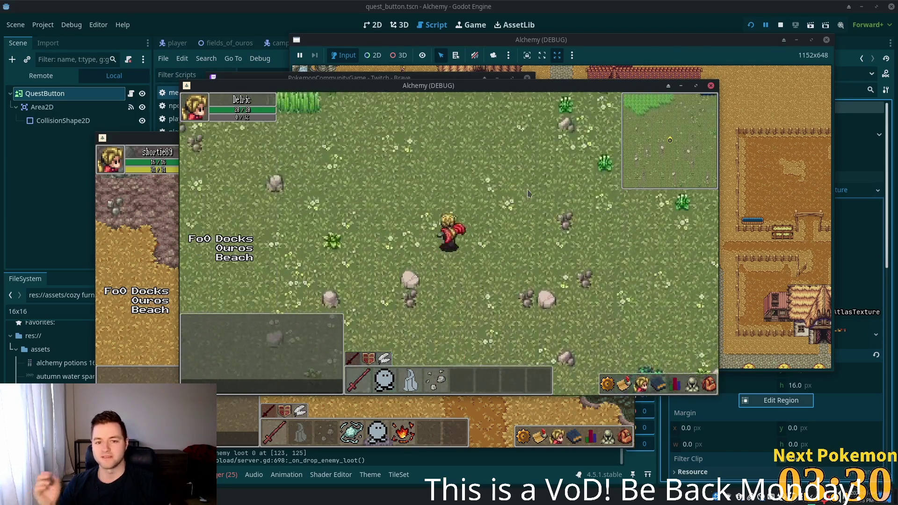
key("w")
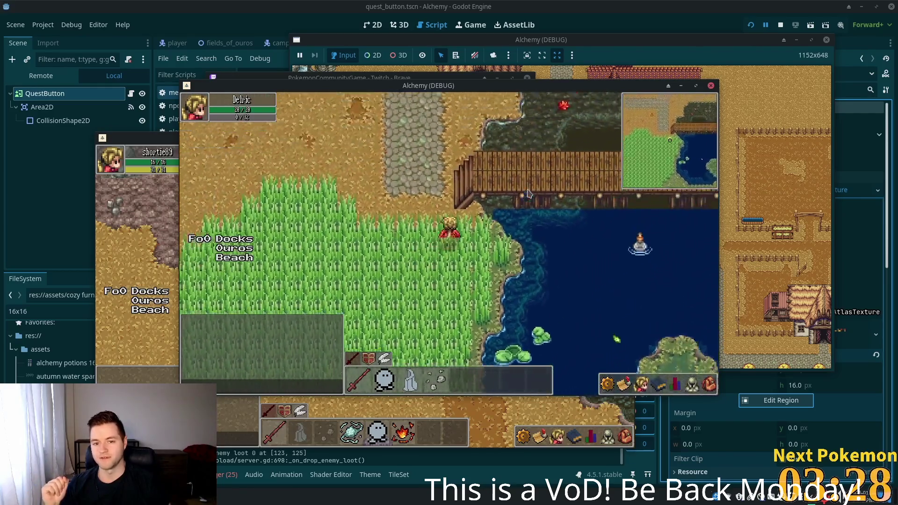
key("w")
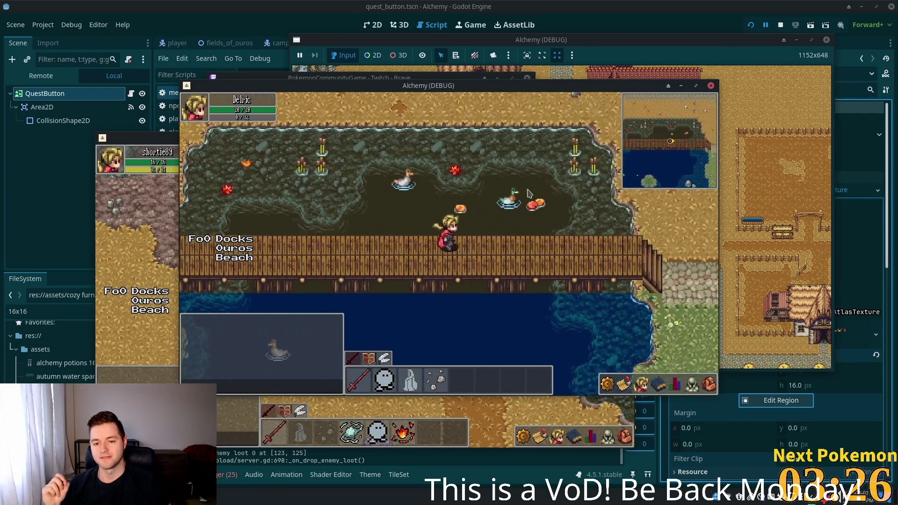
key("d")
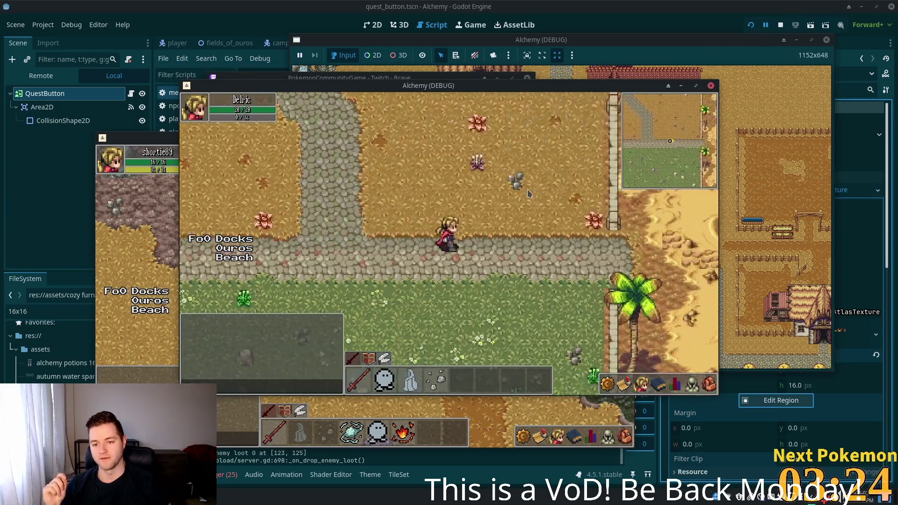
key("d")
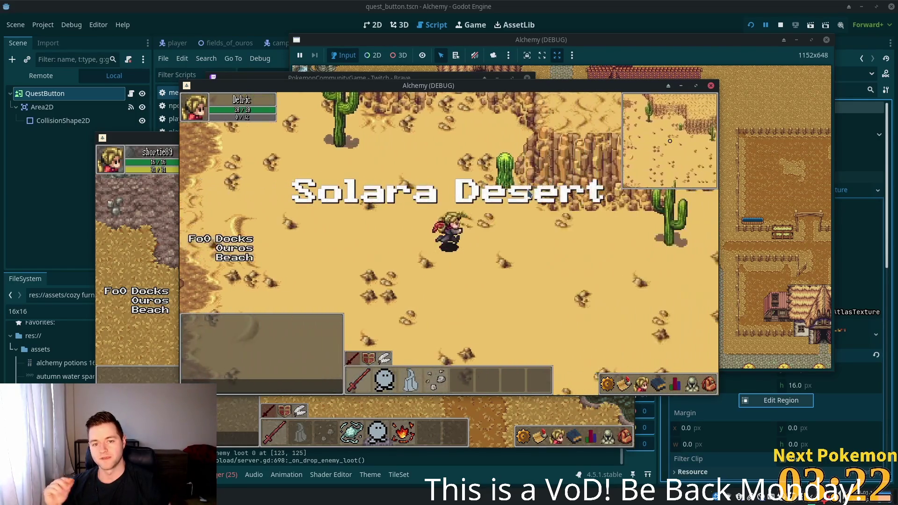
key("d")
key("w")
key("a")
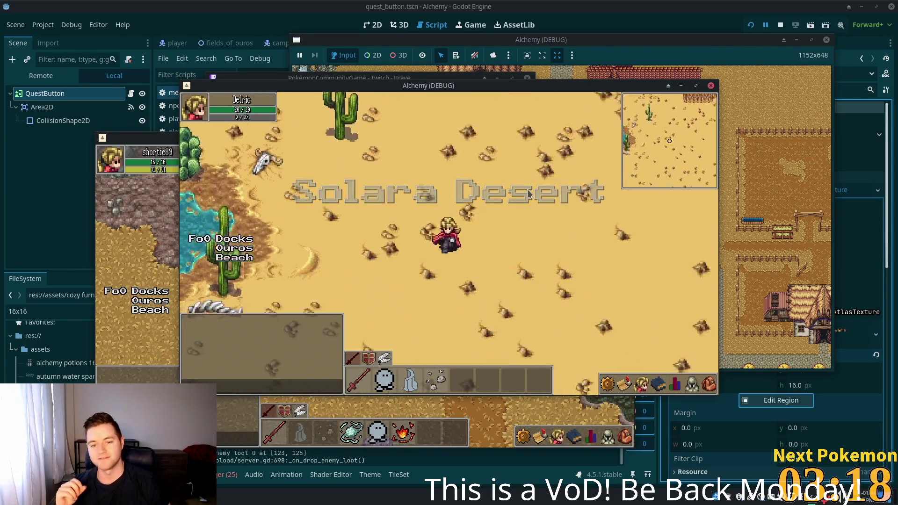
Step: Head north-west to the river shore, follow it south-east, then turn toward the palm beach
key("w")
key("a")
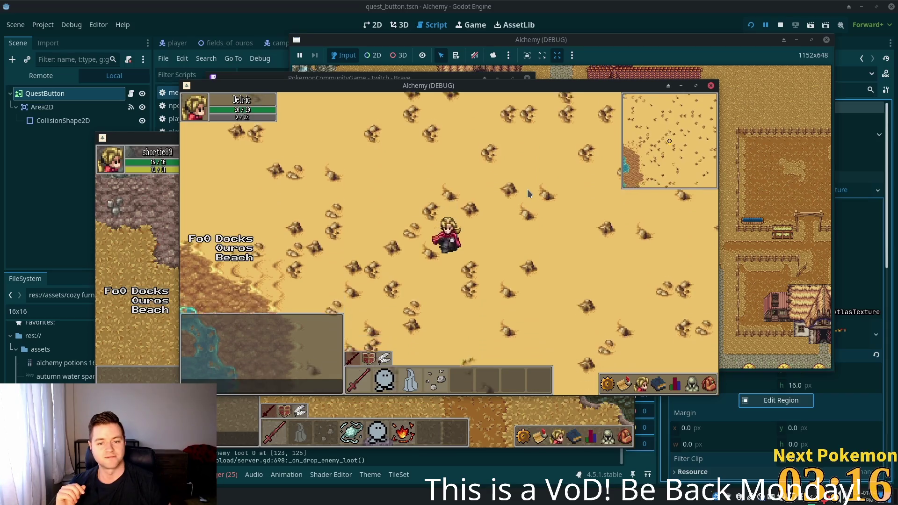
key("w")
key("a")
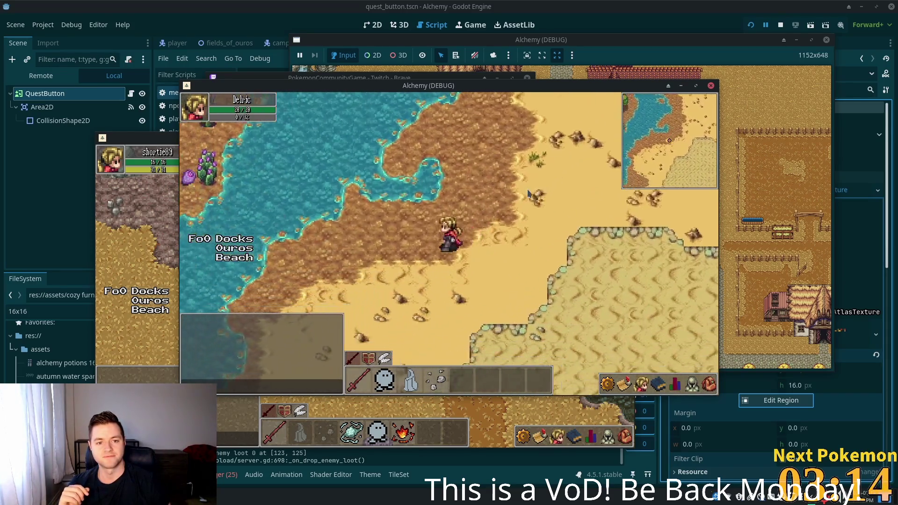
key("s")
key("d")
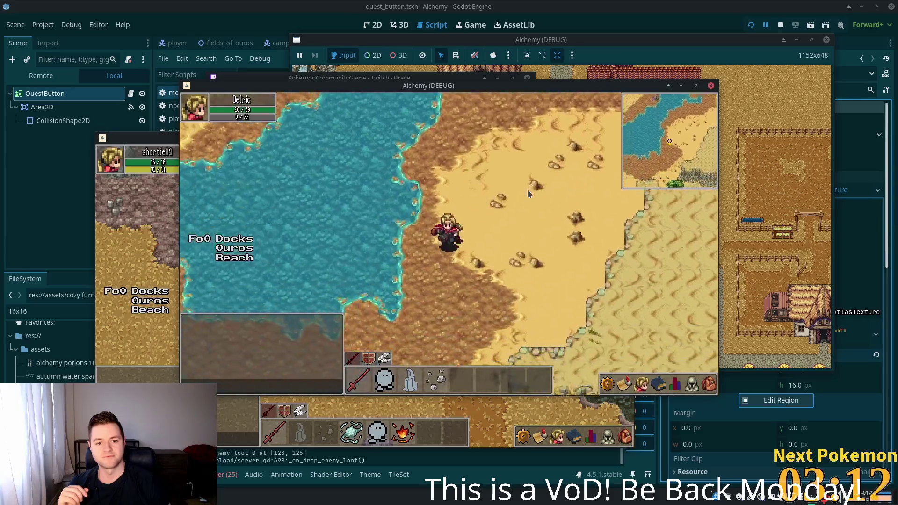
key("a")
key("w")
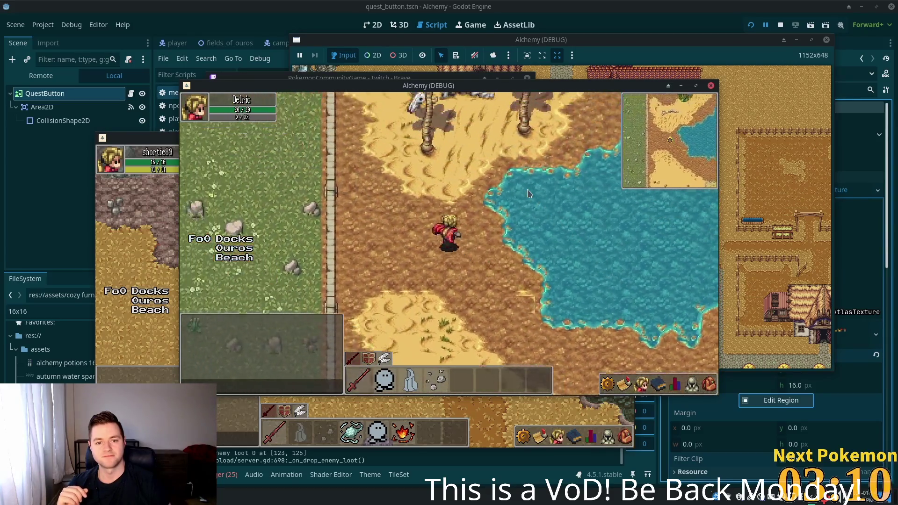
Step: Walk along the lakeshore past the palm trees and back down to the beach below the cliffs
key("w")
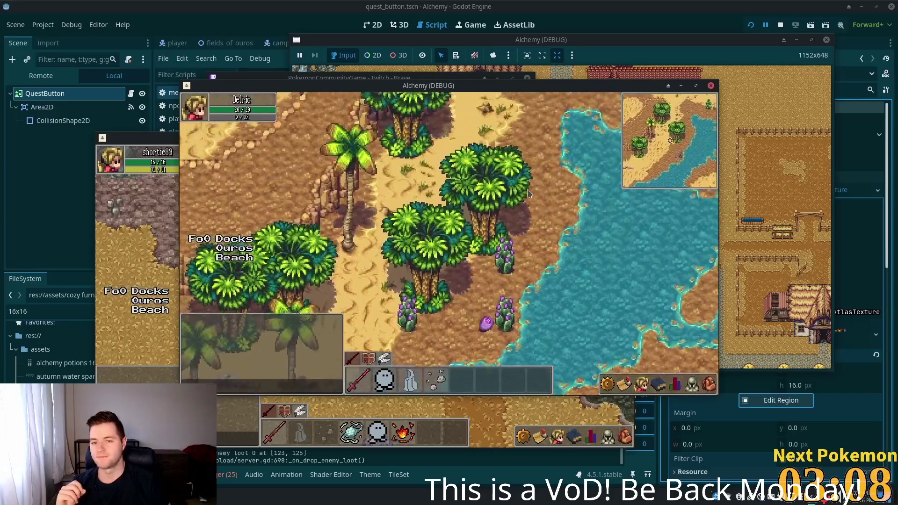
key("a")
key("a")
key("s")
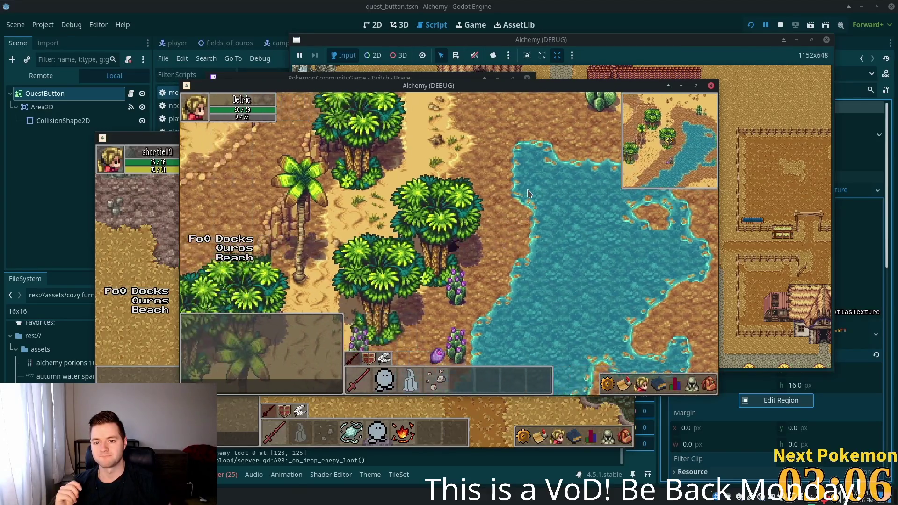
key("s")
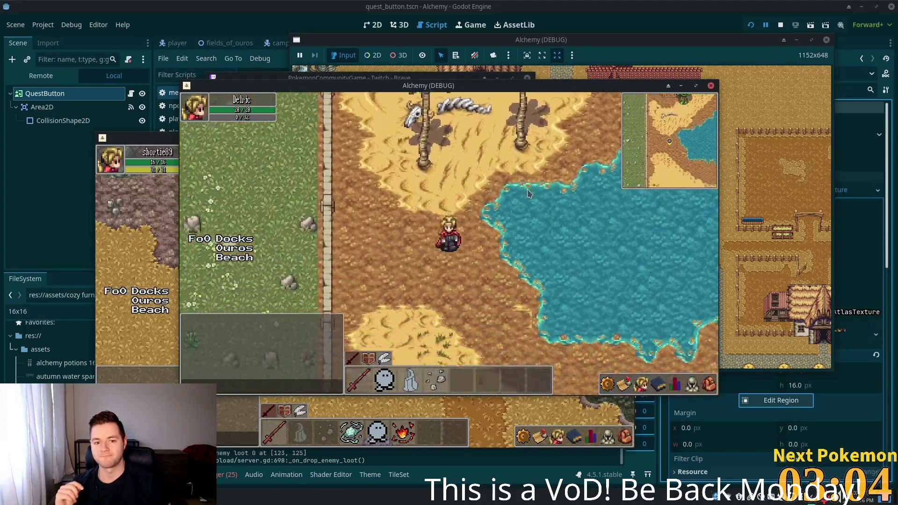
key("w")
key("d")
key("s")
Step: Enter the cliff cave and walk south-east inside Solara Beach Cave
key("d")
key("w")
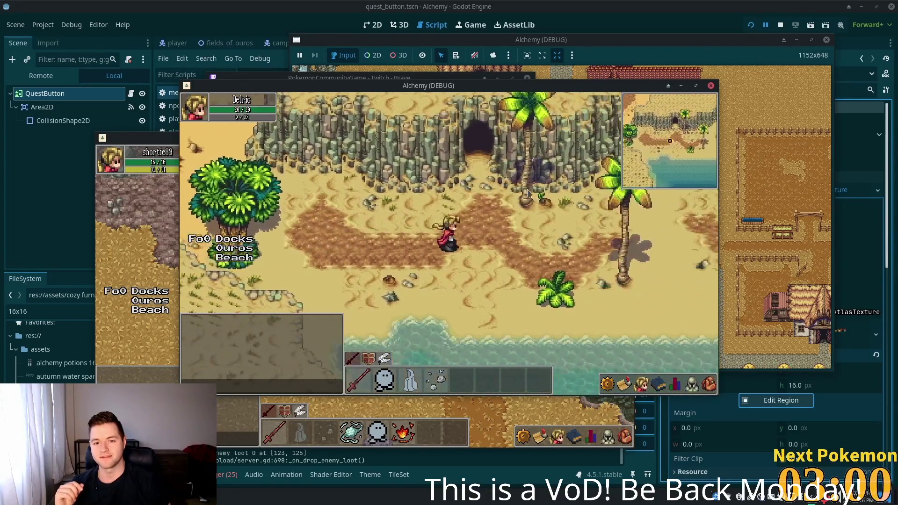
key("d")
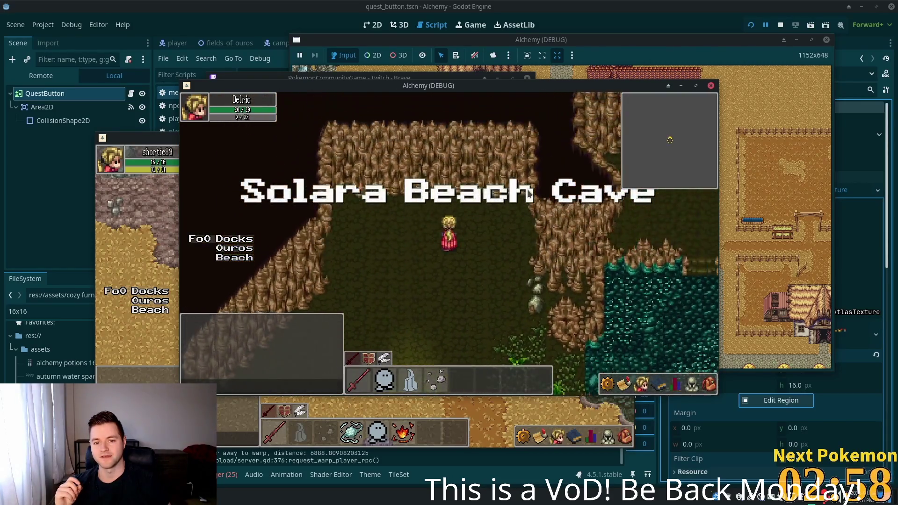
key("s")
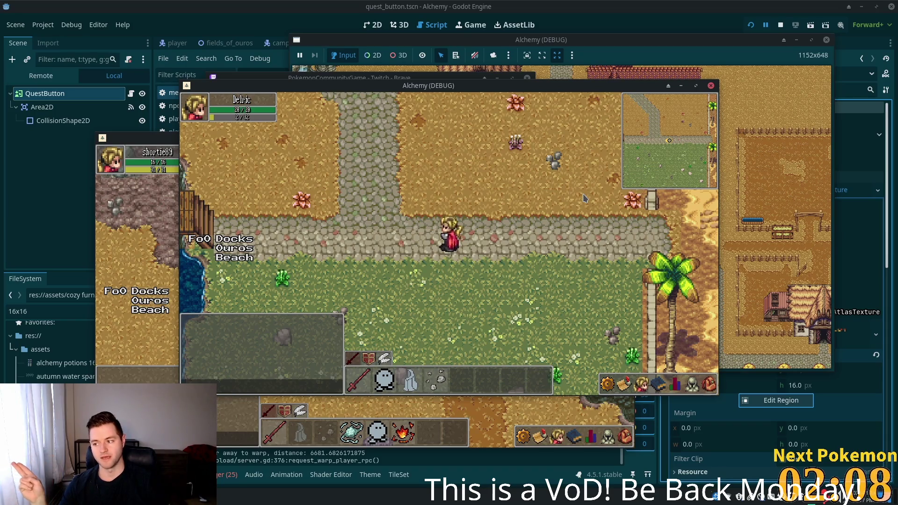
Step: Walk left along the path to the docks and across the dock bridge
key("a")
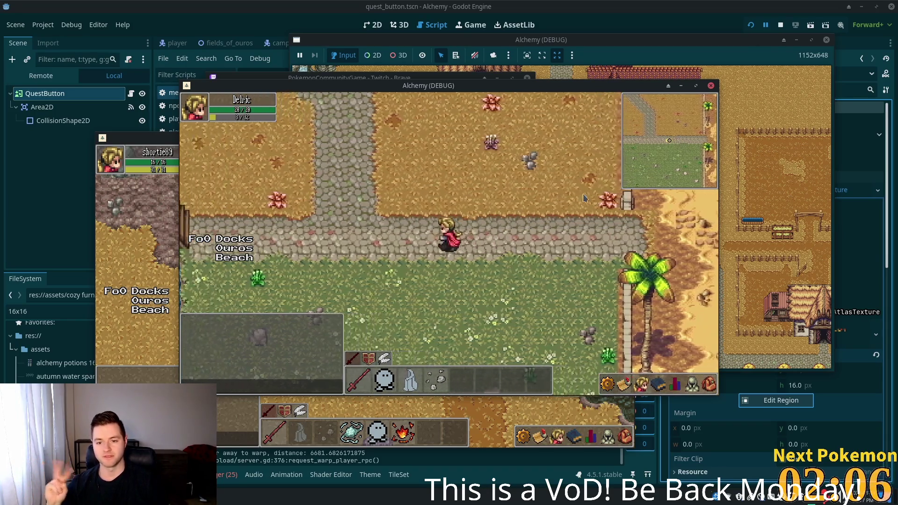
key("d")
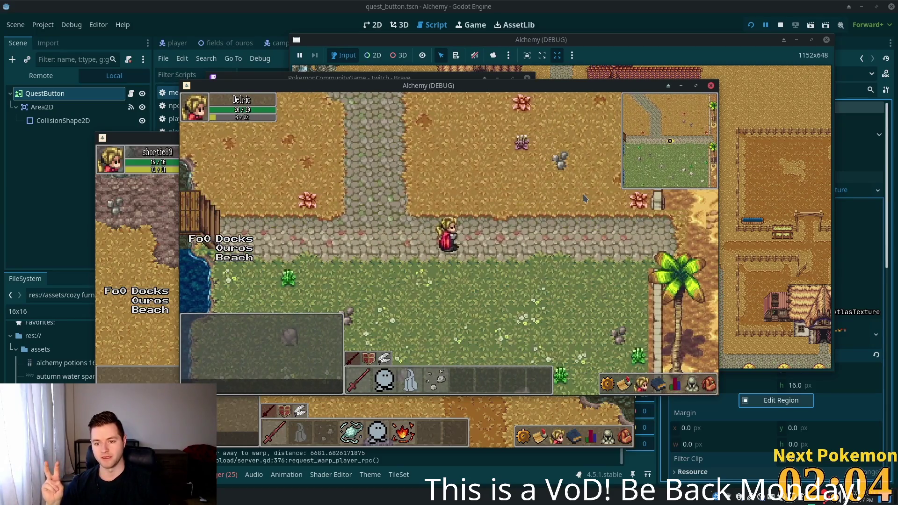
key("a")
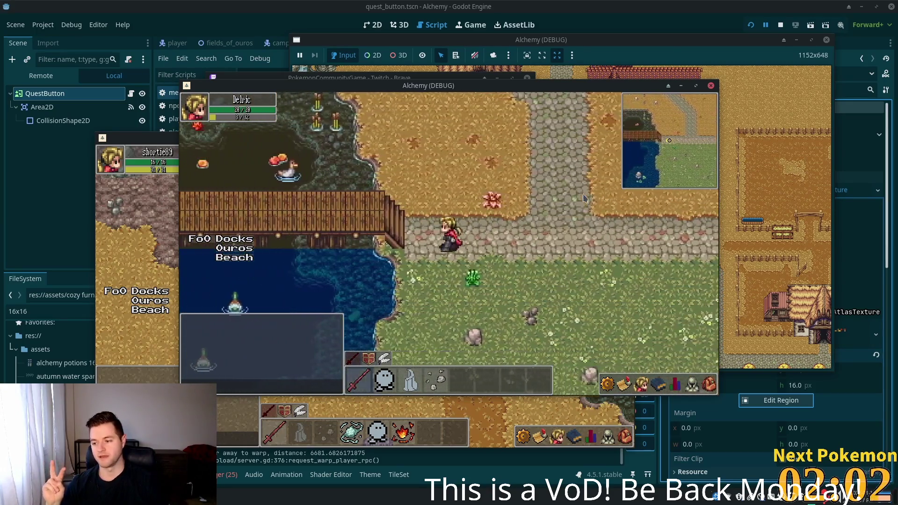
key("a")
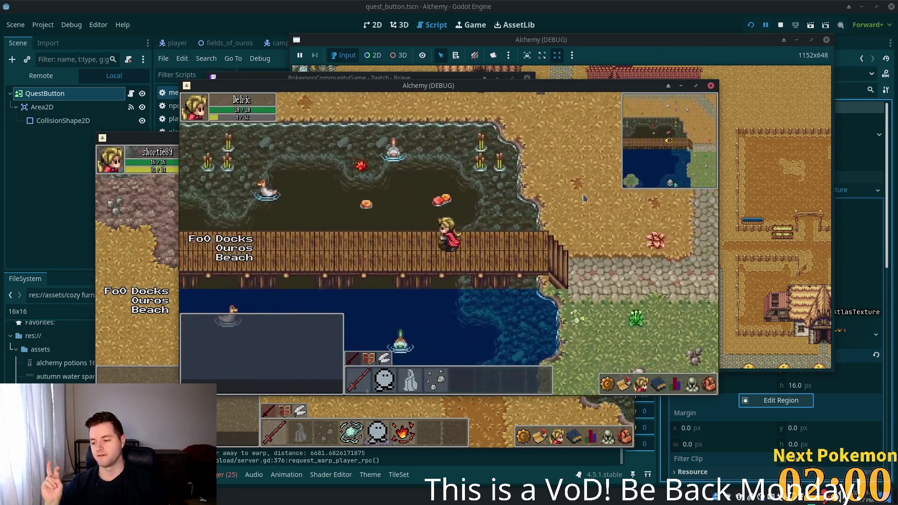
key("a")
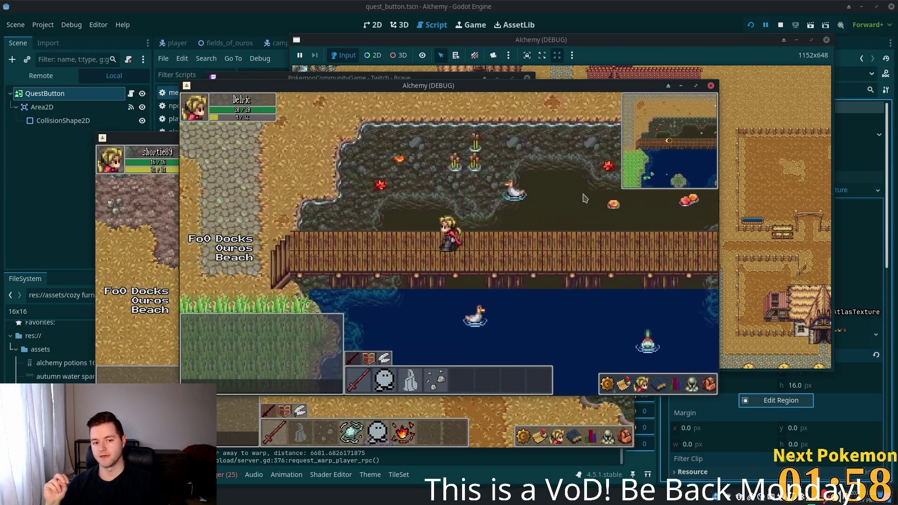
key("a")
Step: Climb onto the cobblestone path and walk left through Ouros past the houses, then up into town
key("w")
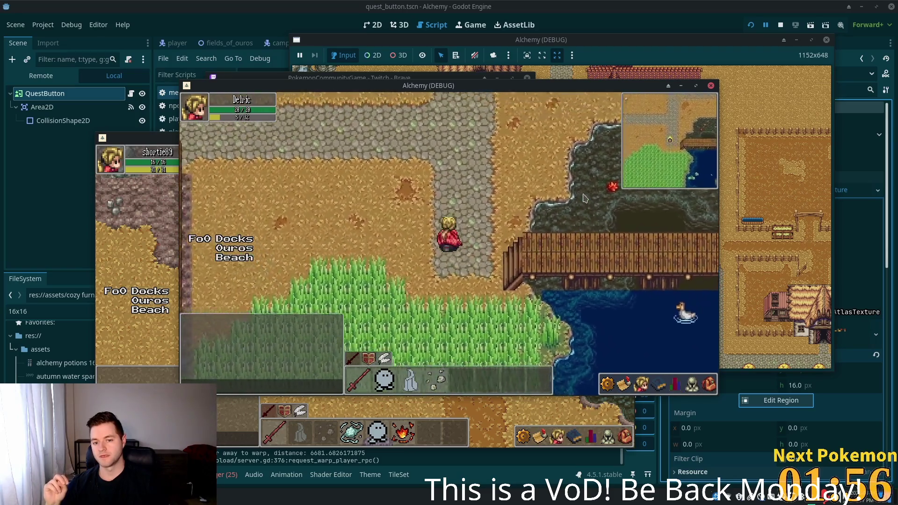
key("a")
key("w")
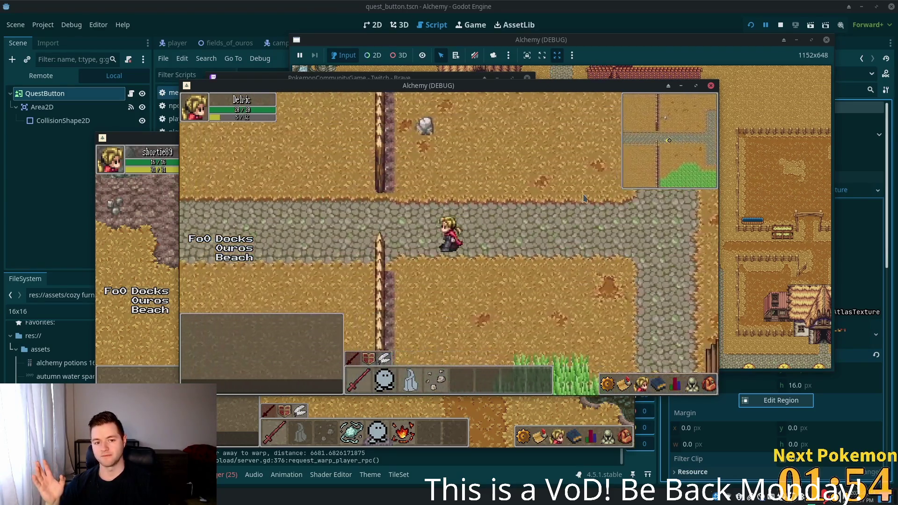
key("a")
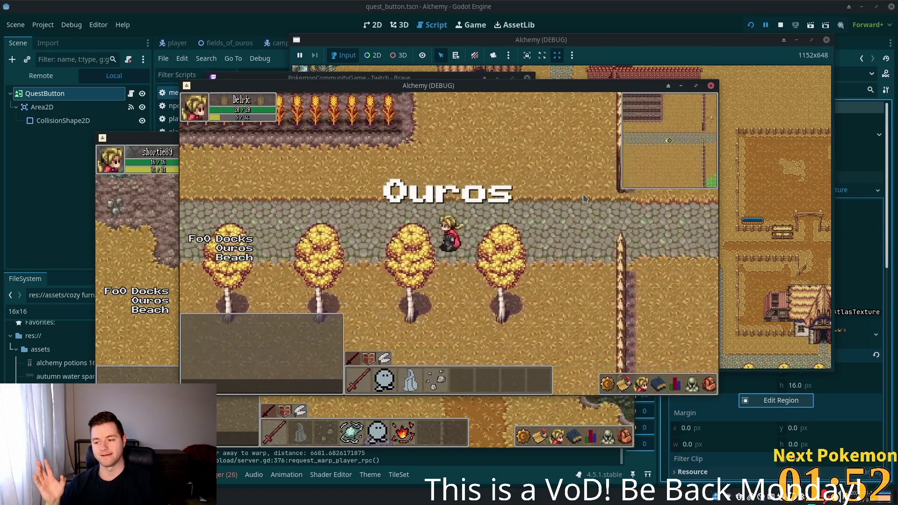
key("a")
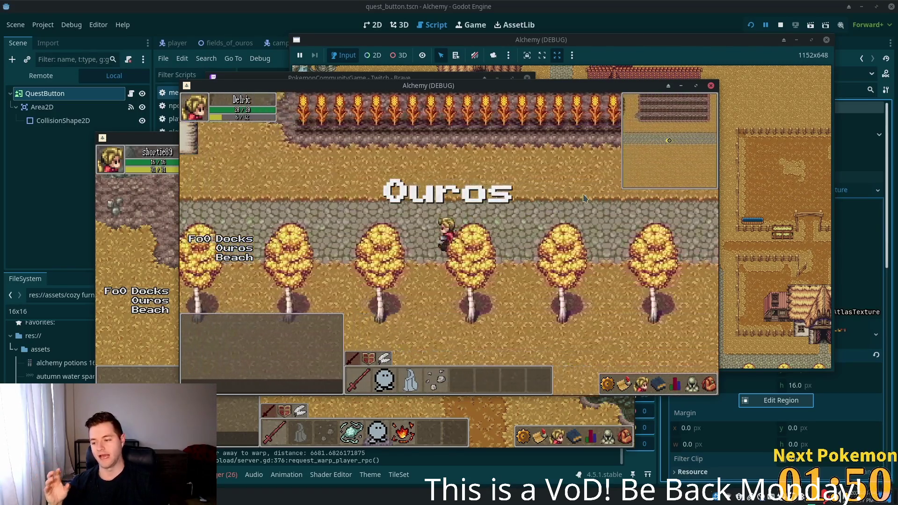
key("a")
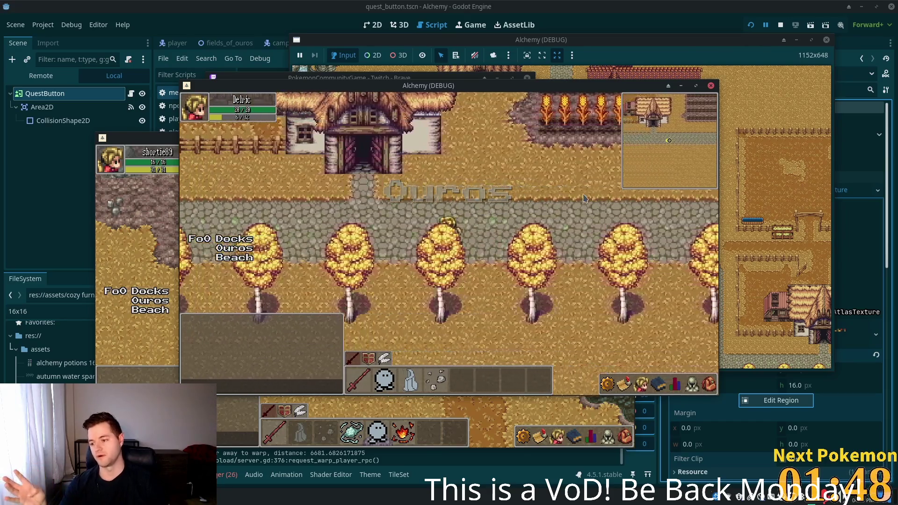
key("a")
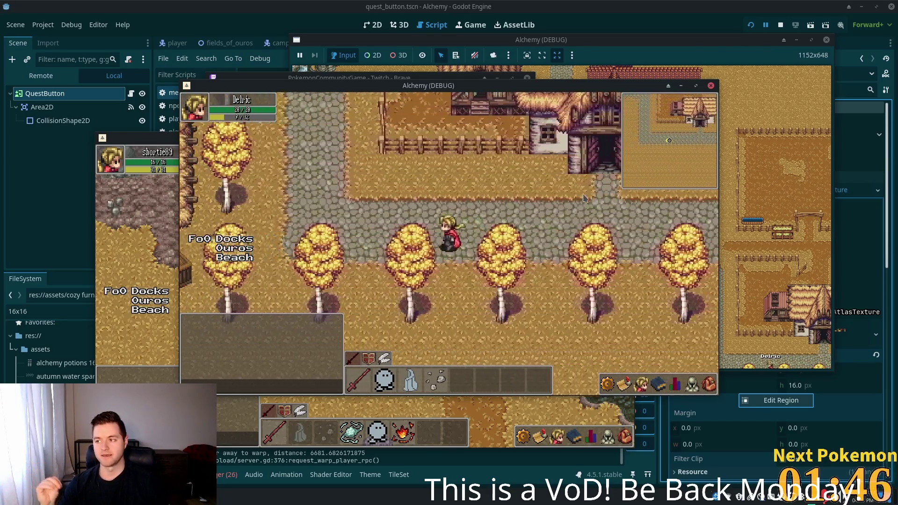
key("w")
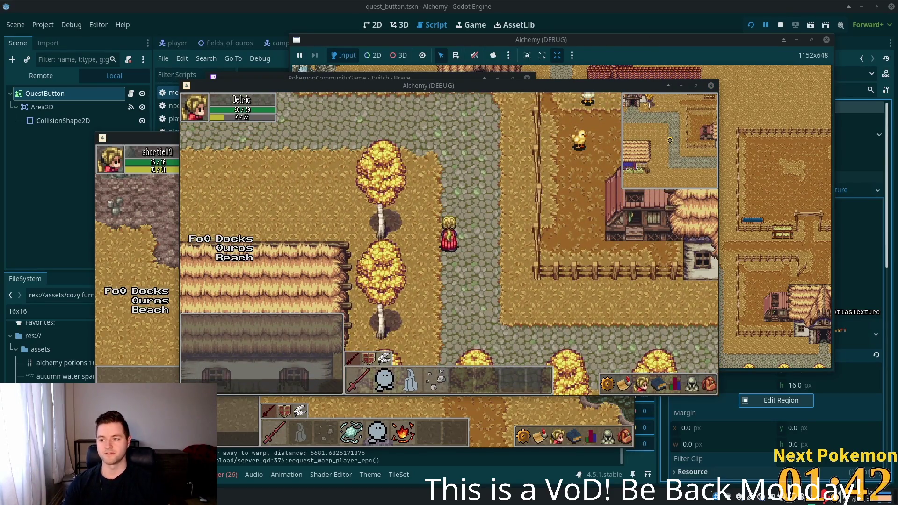
Step: Walk south into the Fields of Ouros, approach the Orc Grunt and try casting a spell on it
key("s")
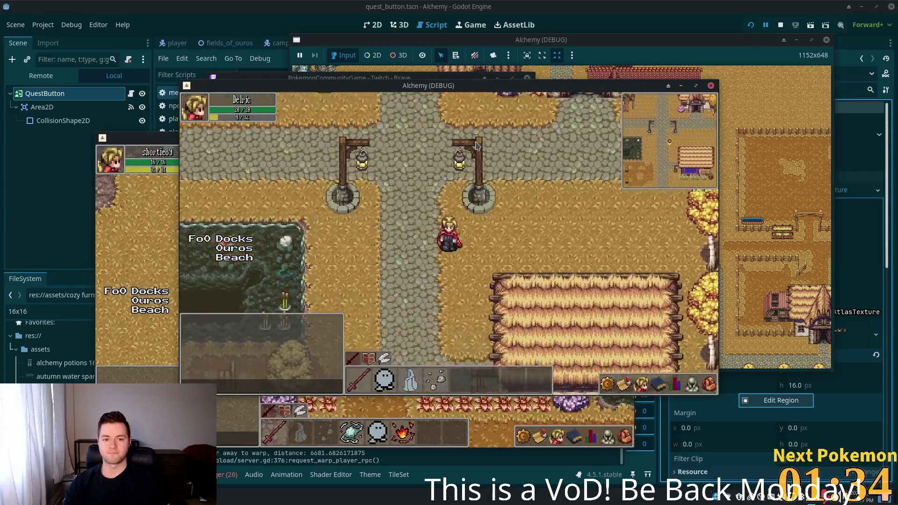
key("s")
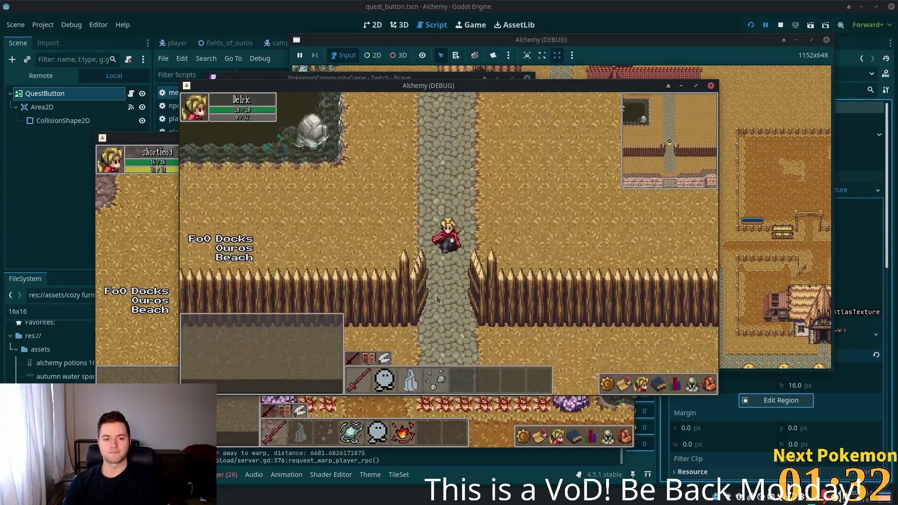
key("s")
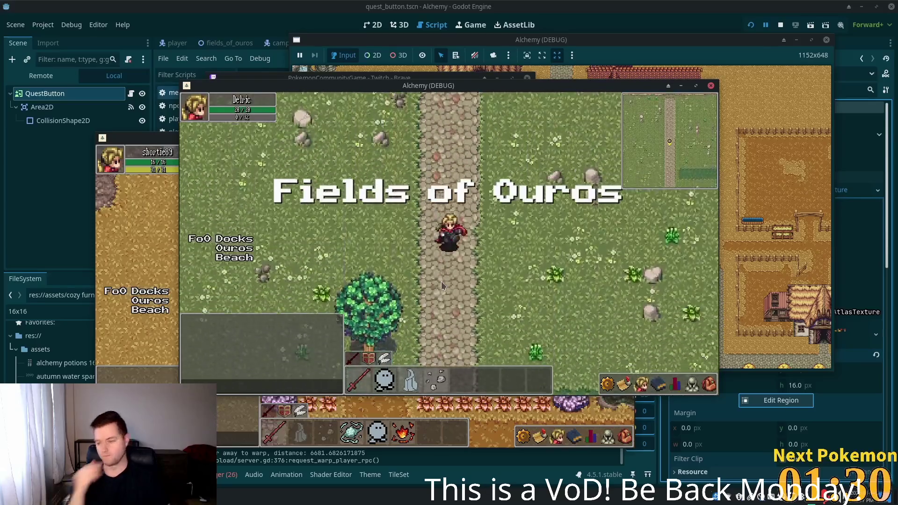
key("d")
key("d")
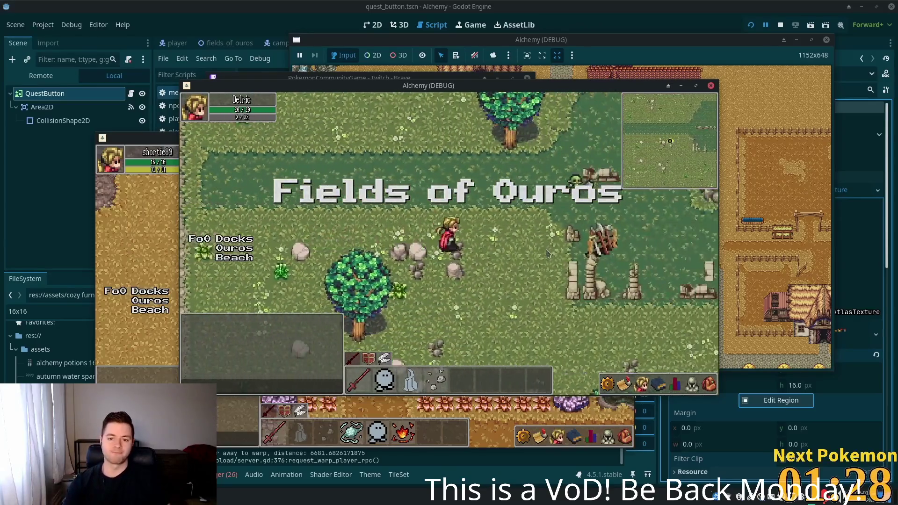
key("w")
left_click(377, 159)
key("d")
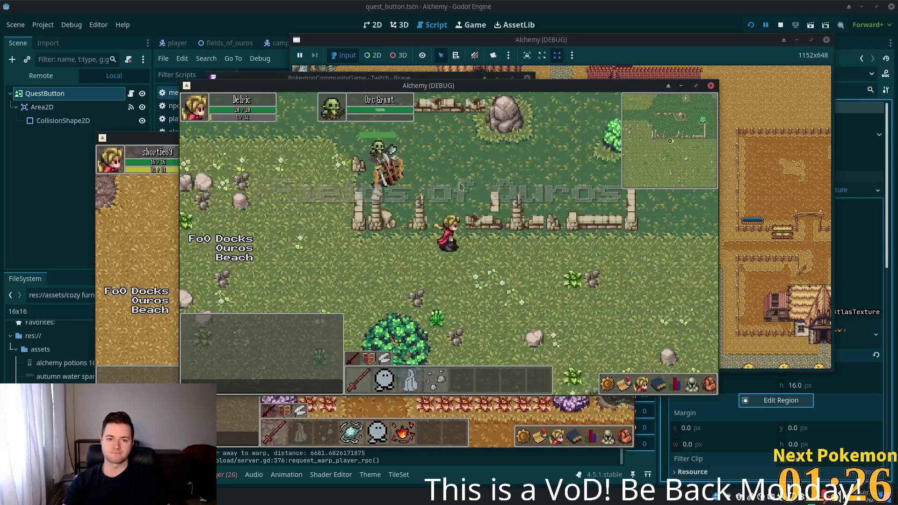
Step: Walk back through the fields and across Ouros up to the rocky mine area
key("s")
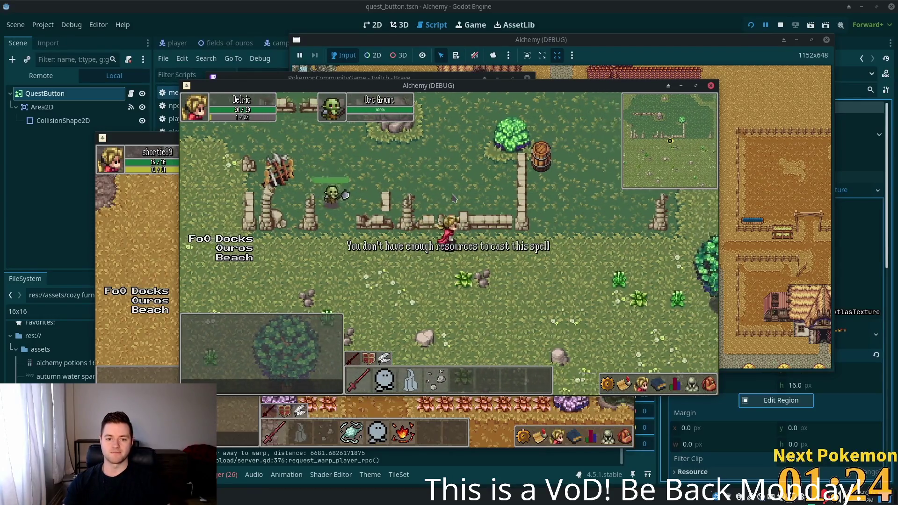
key("s")
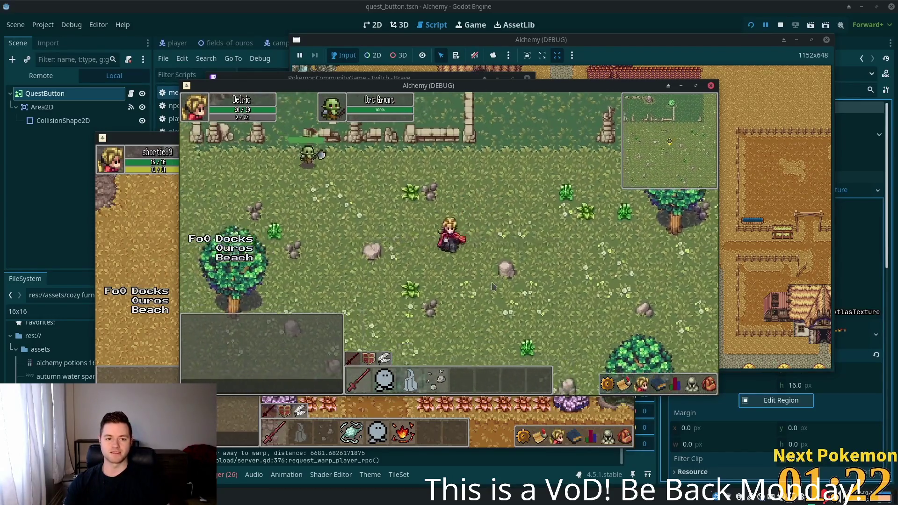
key("a")
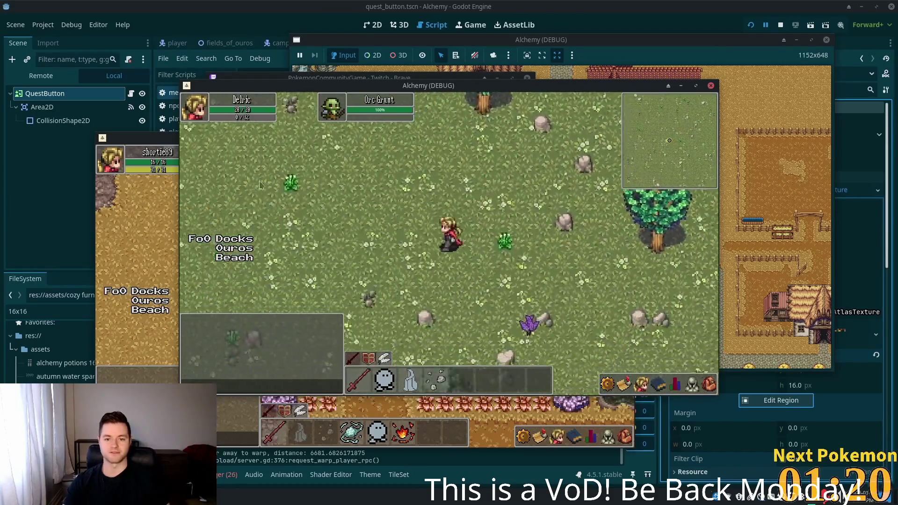
key("a")
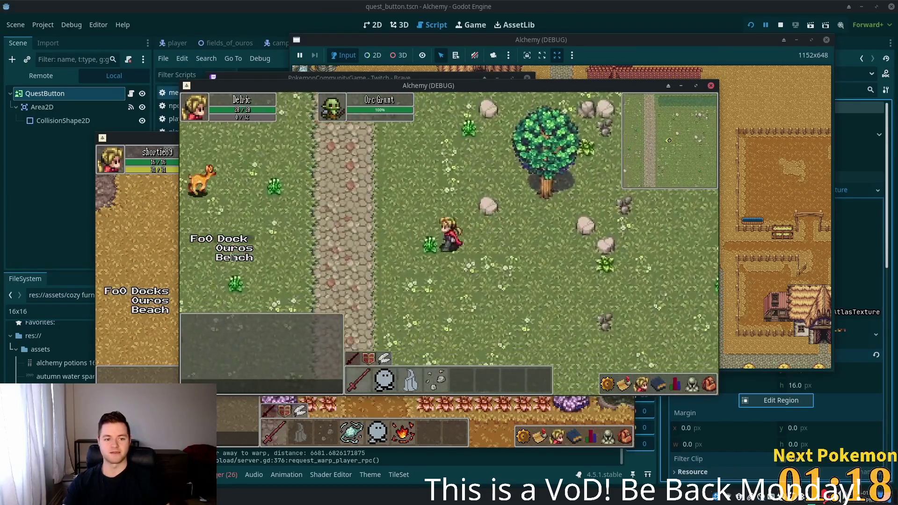
key("a")
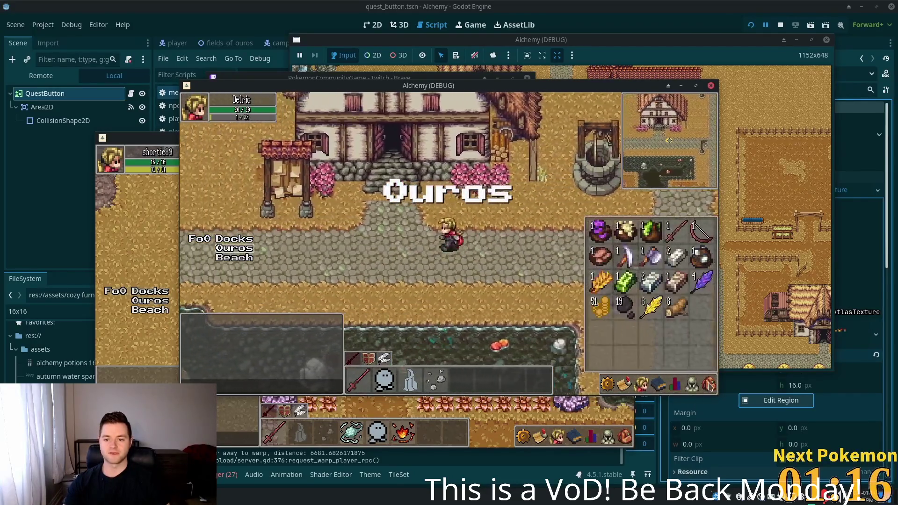
key("a")
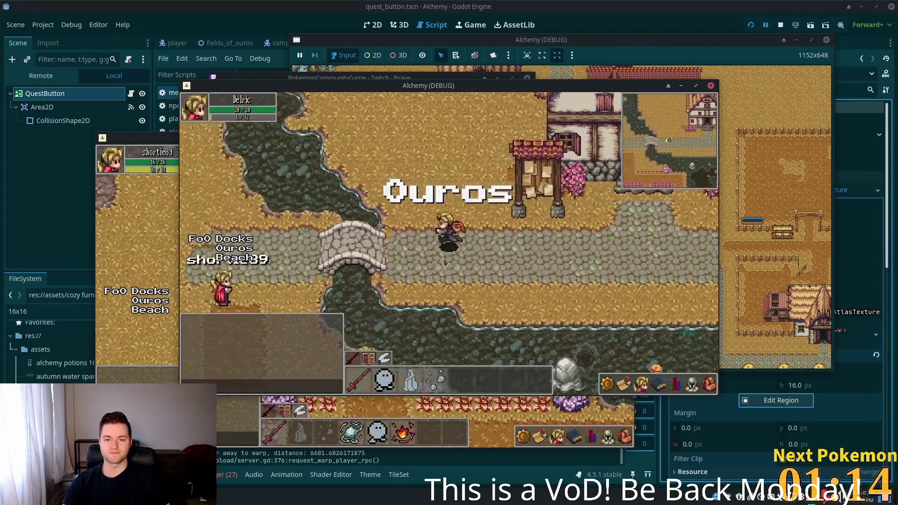
key("w")
key("w")
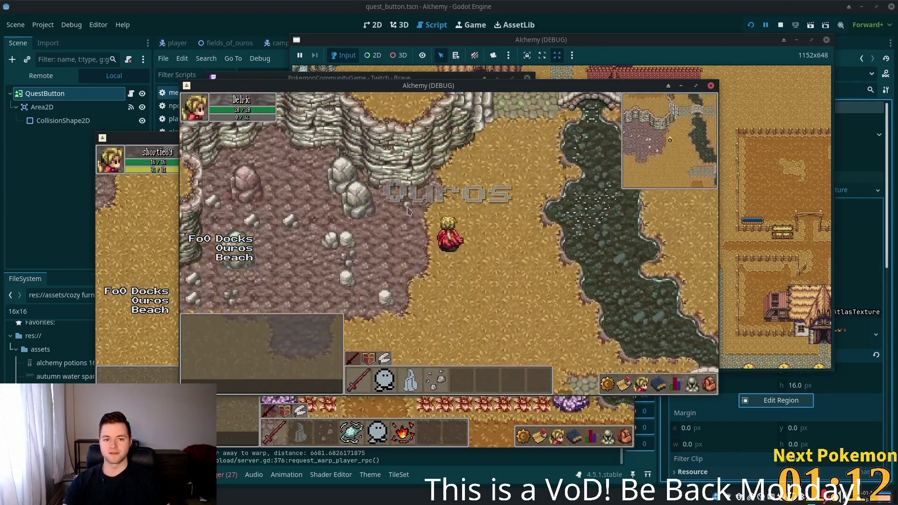
Step: Mine the Stone, Copper and Tin deposits, stepping closer when a rock is out of range
left_click(426, 229)
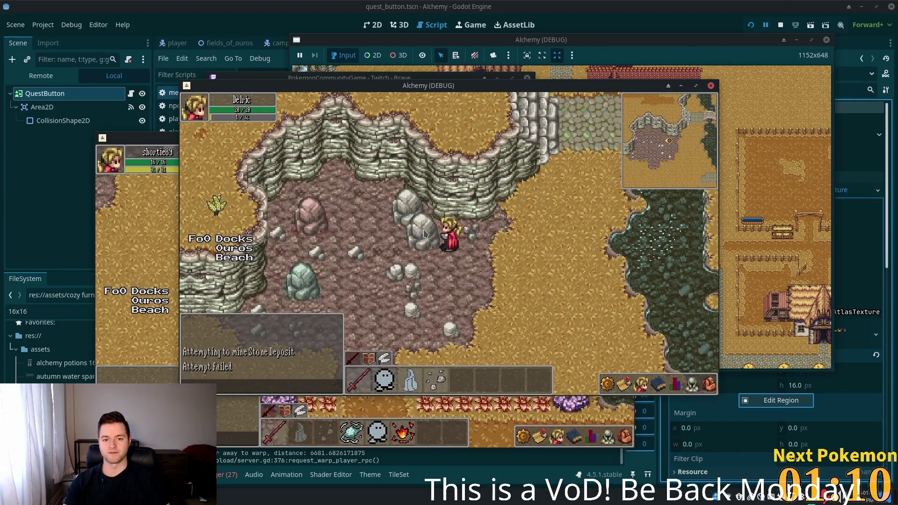
key("a")
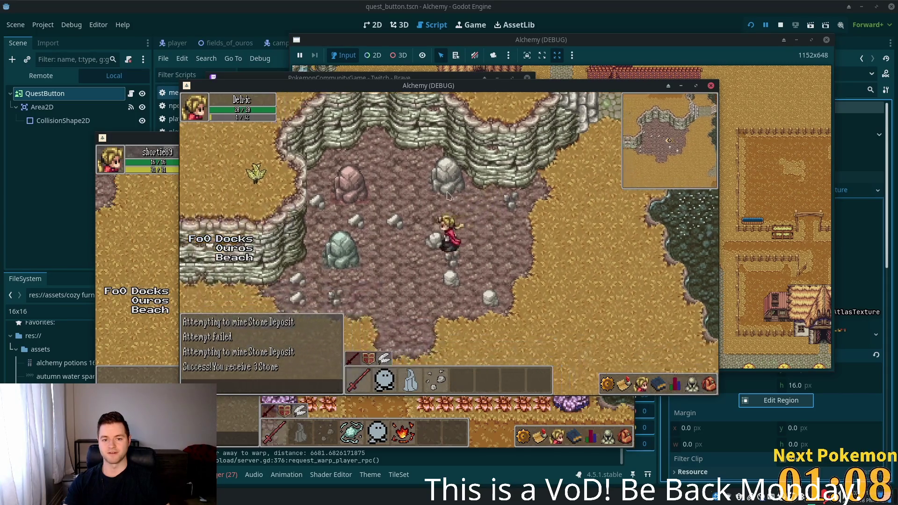
key("w")
key("a")
left_click(420, 239)
key("s")
left_click(423, 268)
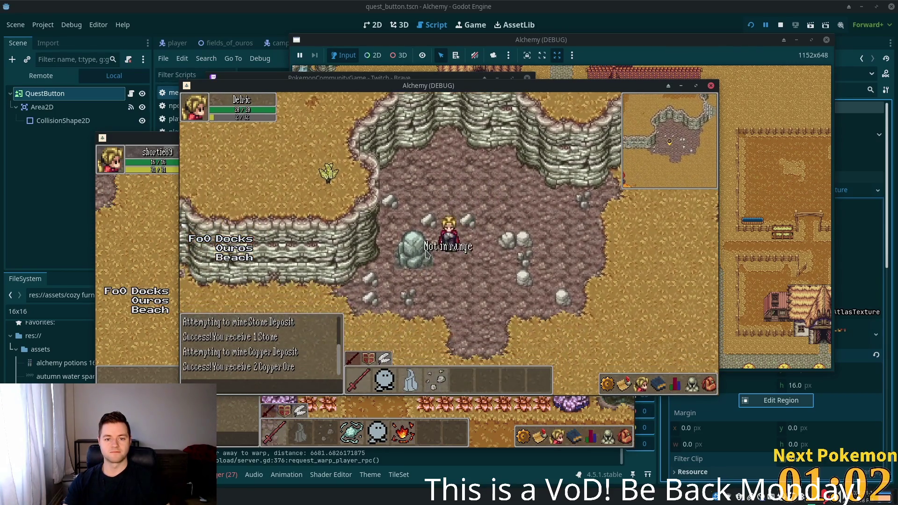
key("a")
left_click(428, 256)
left_click(429, 256)
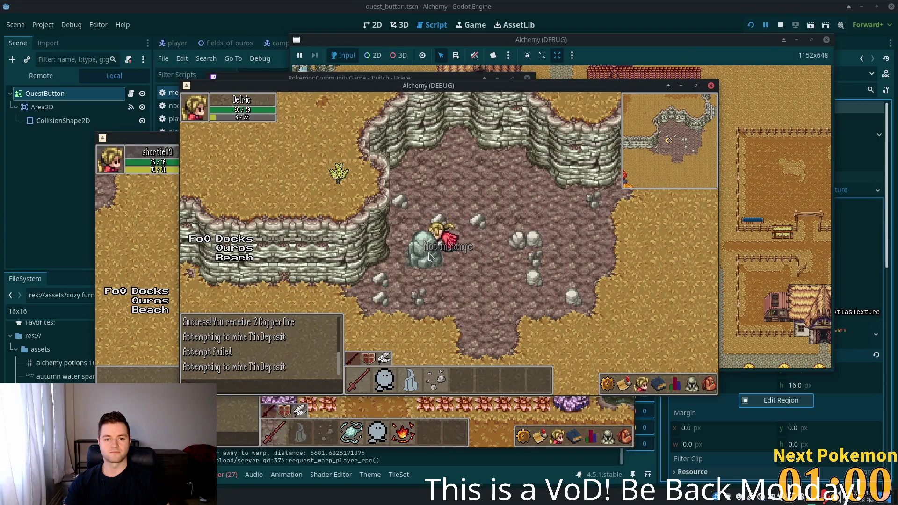
Step: Mine the neighbouring stone deposits, then keep mining the copper deposit until it breaks
key("w")
key("d")
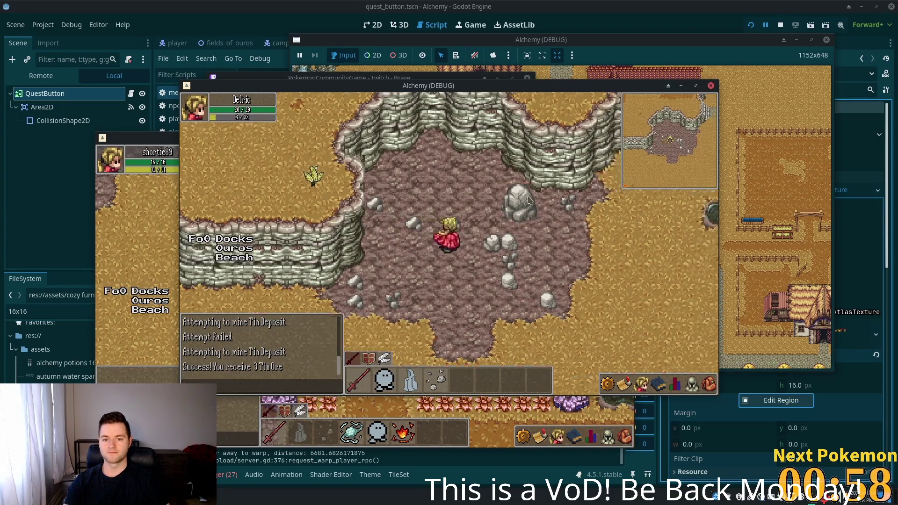
left_click(485, 255)
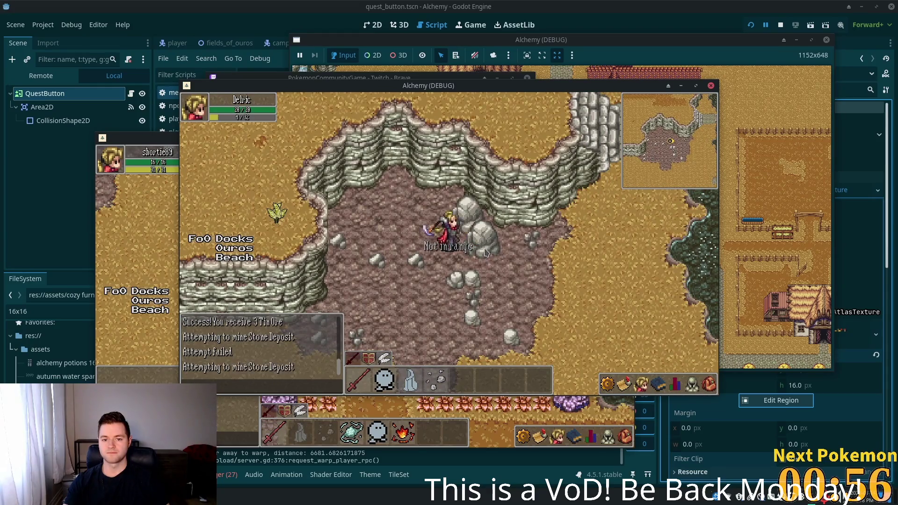
left_click(485, 250)
left_click(477, 232)
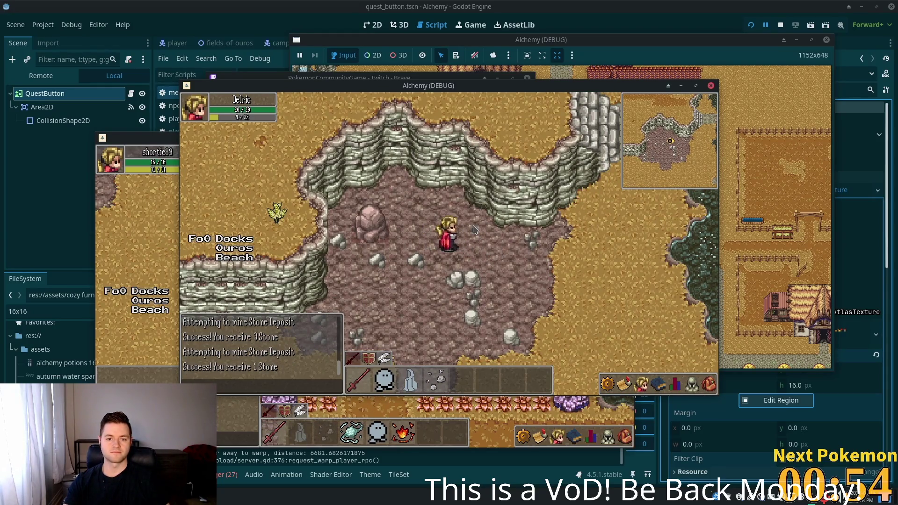
left_click(379, 231)
left_click(431, 232)
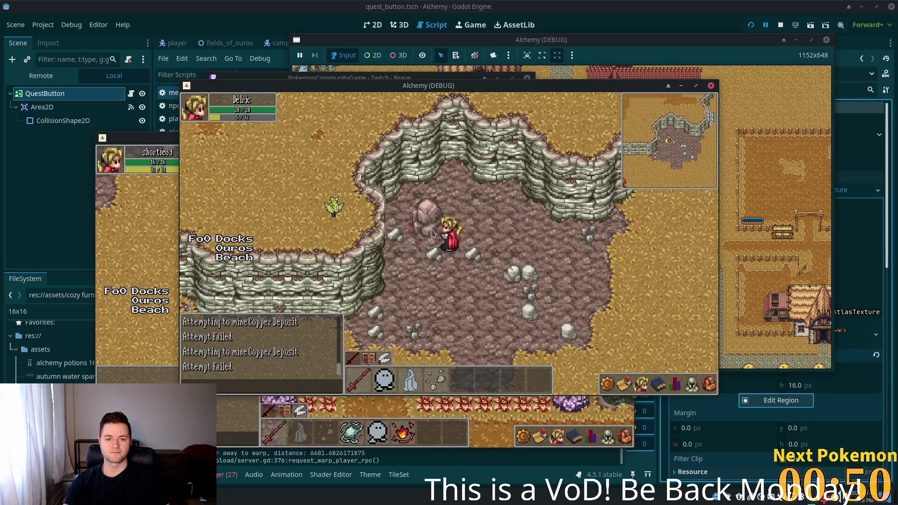
left_click(602, 318)
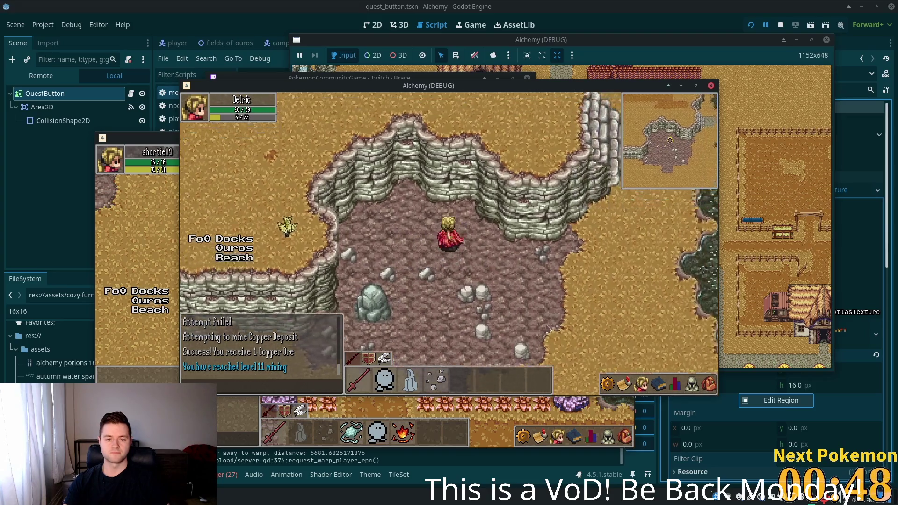
Step: Check the inventory, then mine the grey tin deposit and the big stone deposit
left_click(709, 385)
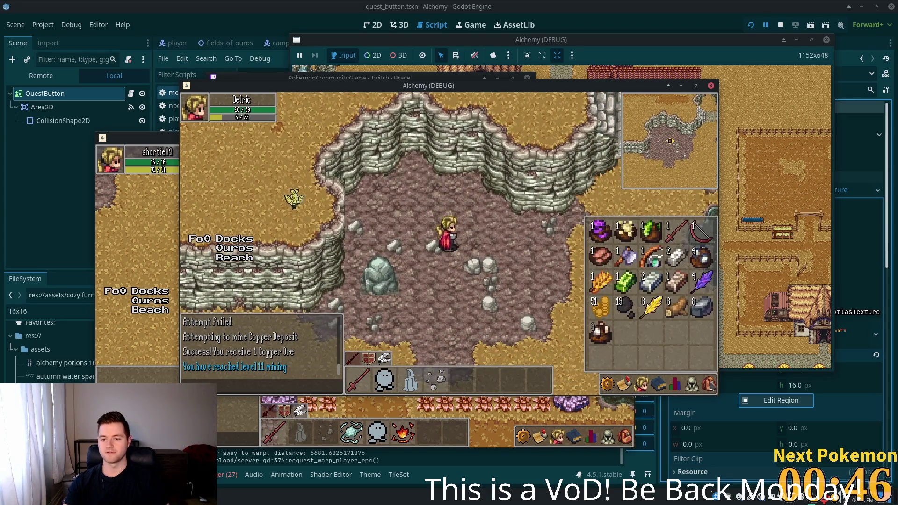
left_click(460, 246)
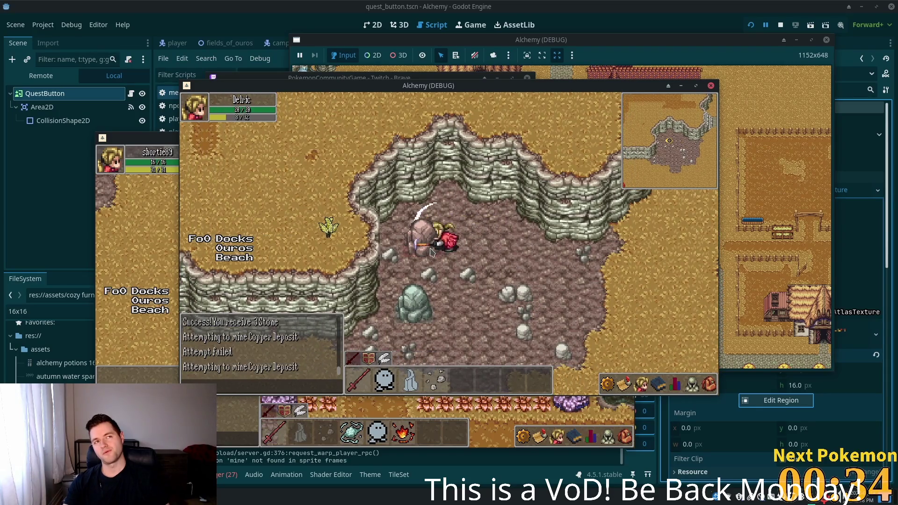
left_click(434, 323)
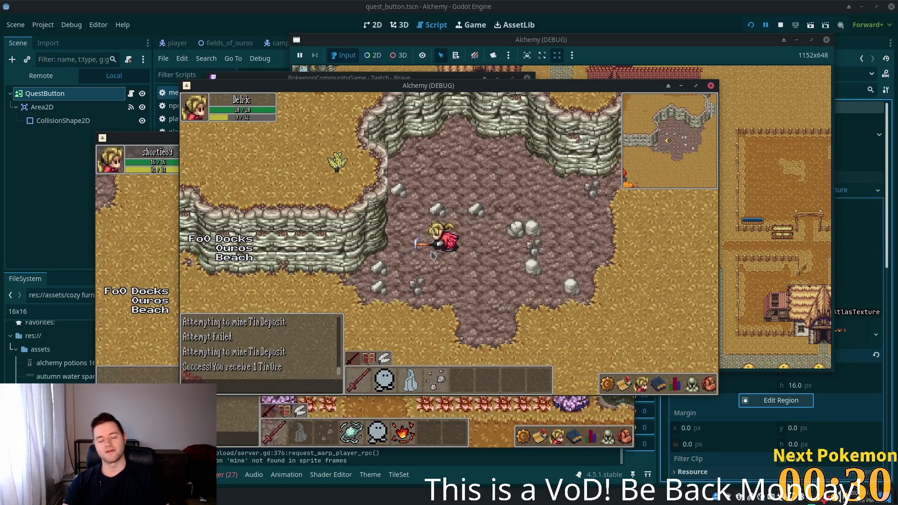
left_click(482, 264)
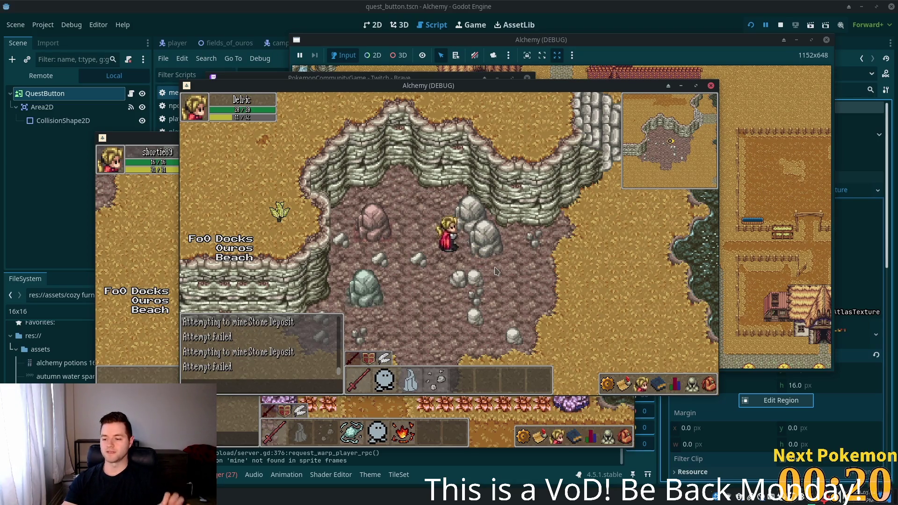
left_click(481, 223)
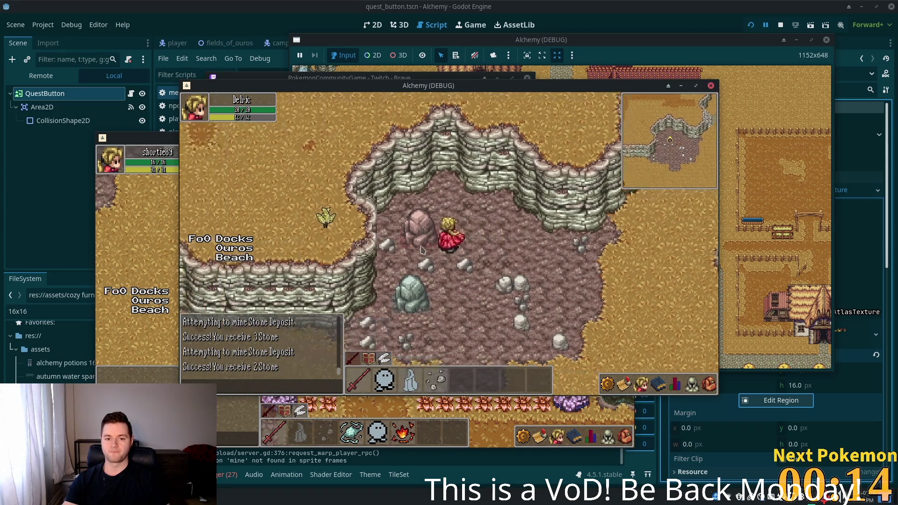
Step: Mine the copper deposit, the large tin deposit and the adjacent stone deposit
left_click(423, 251)
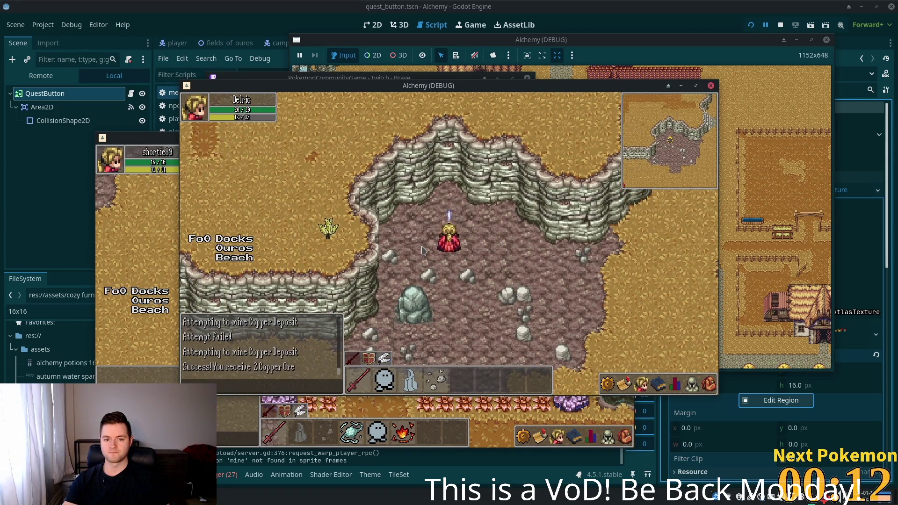
left_click(417, 300)
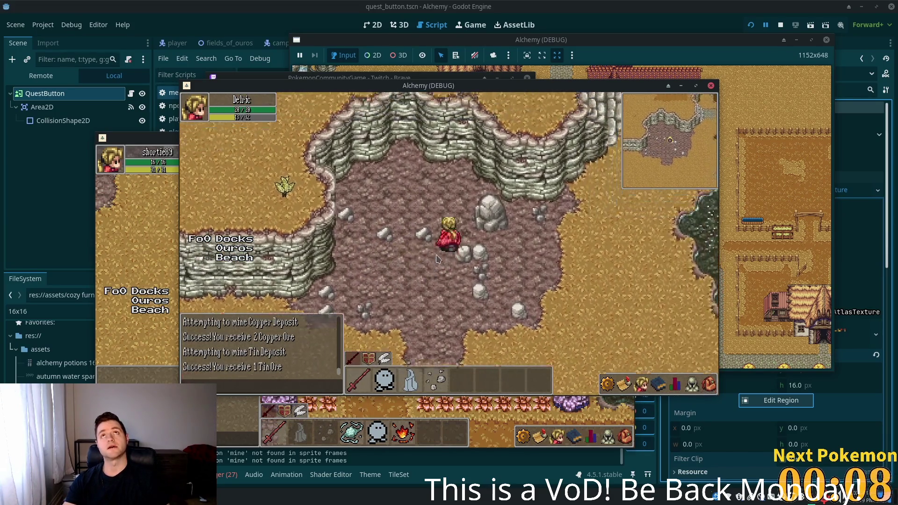
left_click(480, 227)
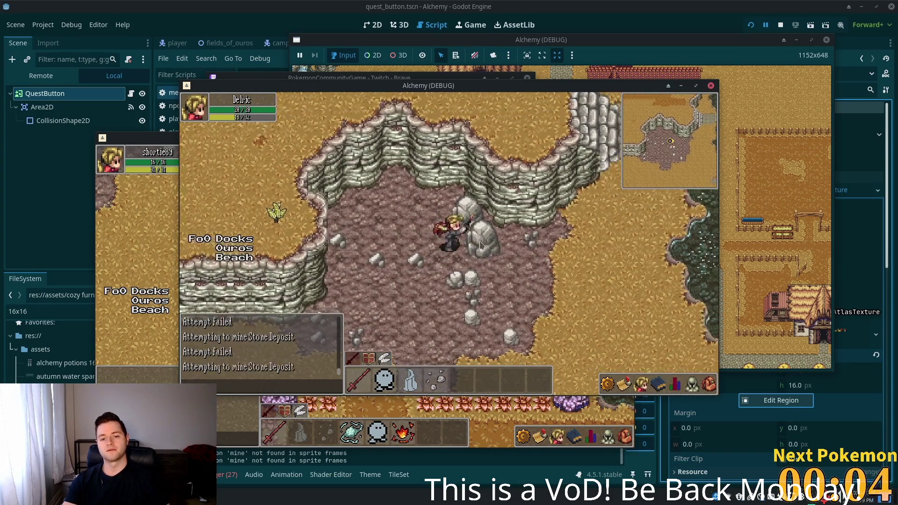
left_click(463, 226)
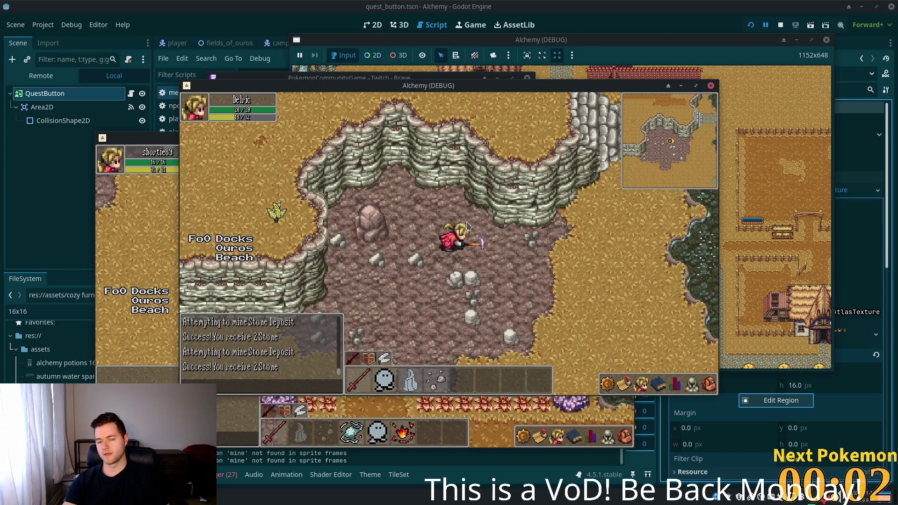
left_click(375, 227)
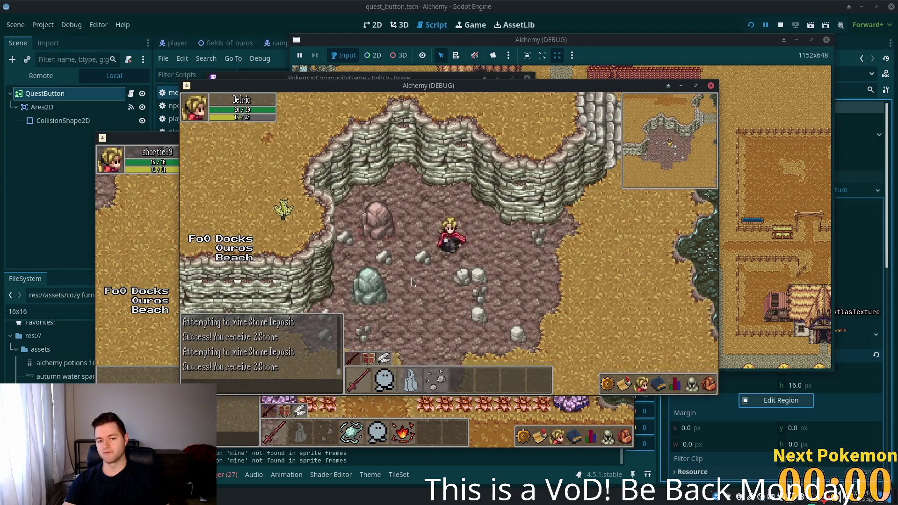
Step: Mine the pink copper deposit, the boulder, another copper rock and the Tin Deposit
left_click(434, 253)
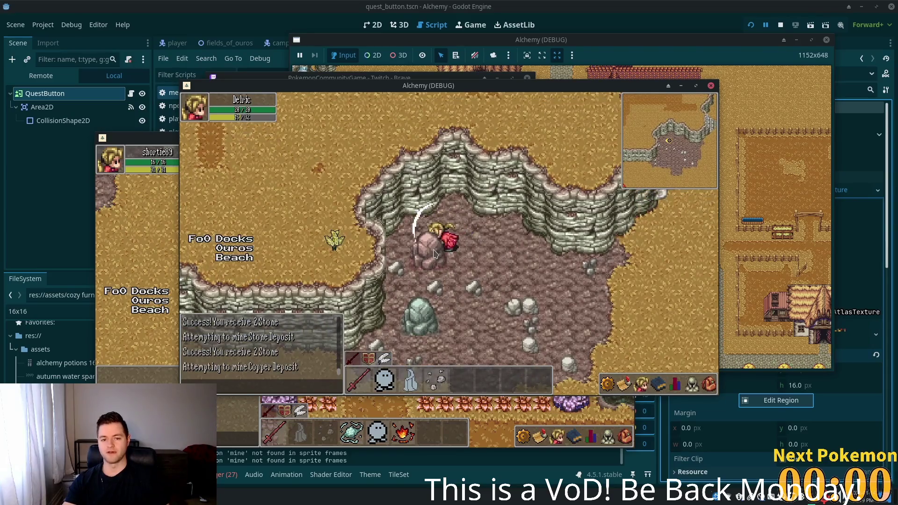
key("Down")
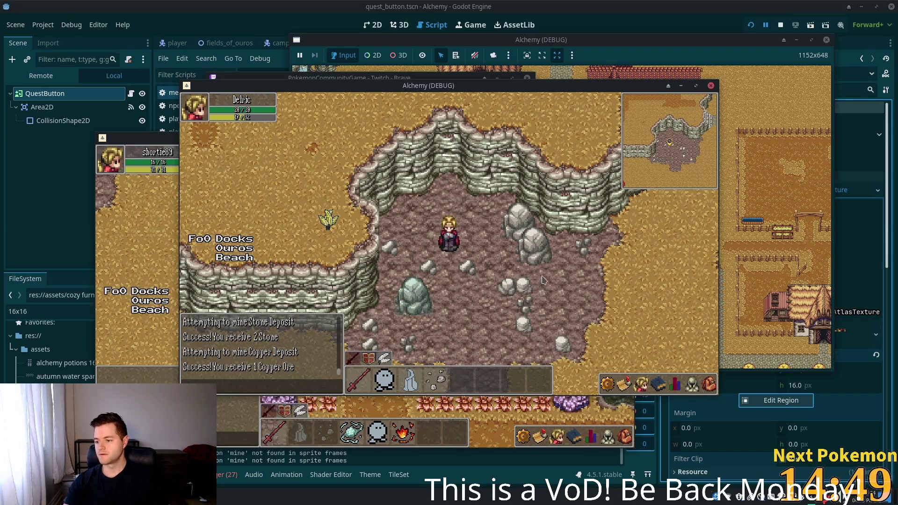
left_click(534, 266)
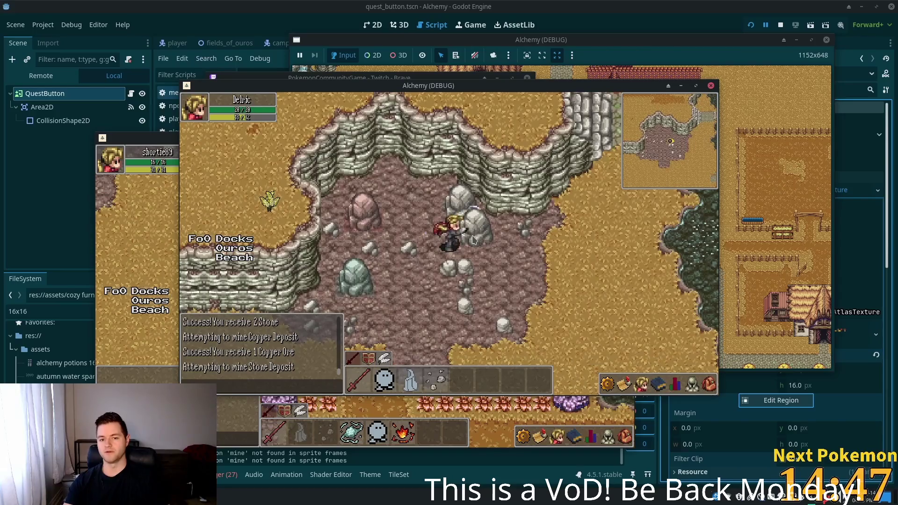
left_click(473, 240)
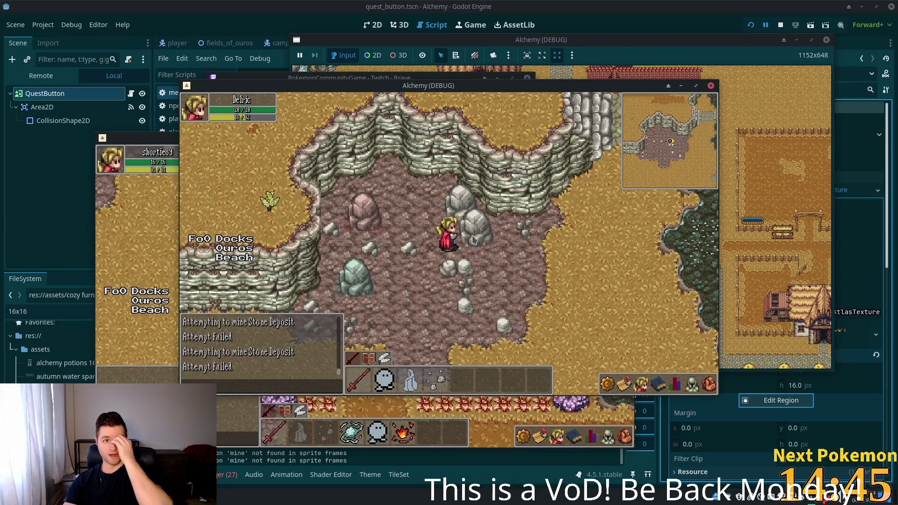
left_click(467, 221)
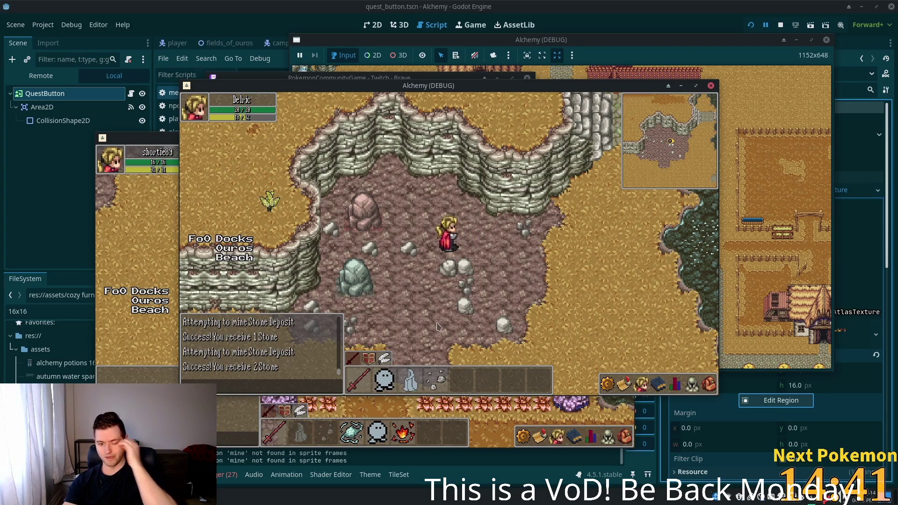
left_click(367, 218)
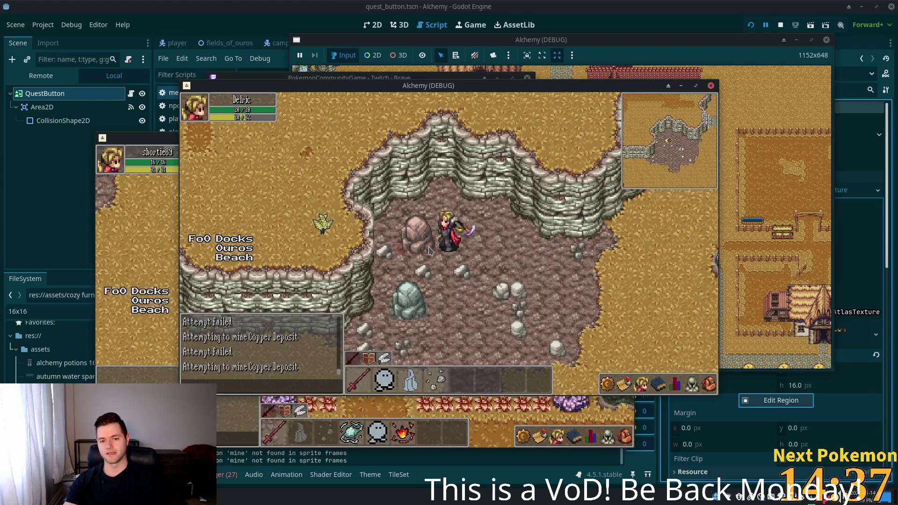
left_click(423, 292)
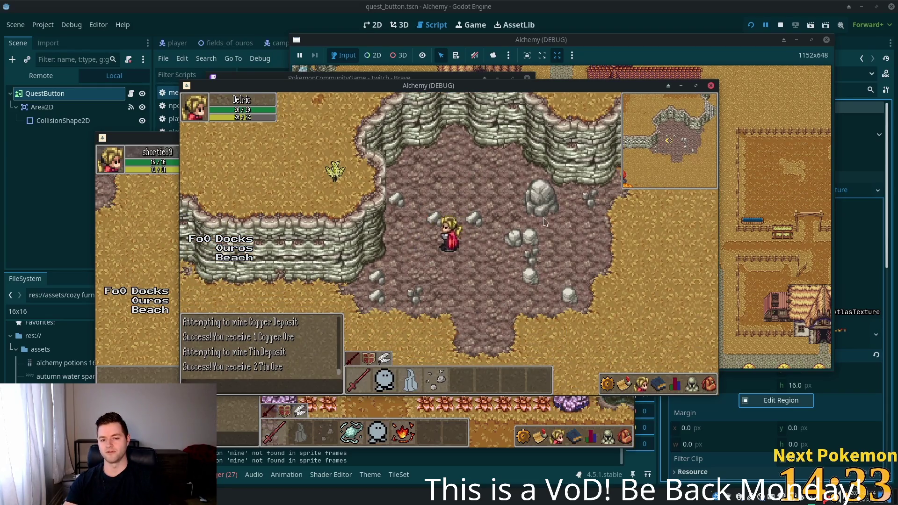
Step: Mine out the large grey stone deposit, then step left and mine the copper deposit until it breaks
left_click(538, 223)
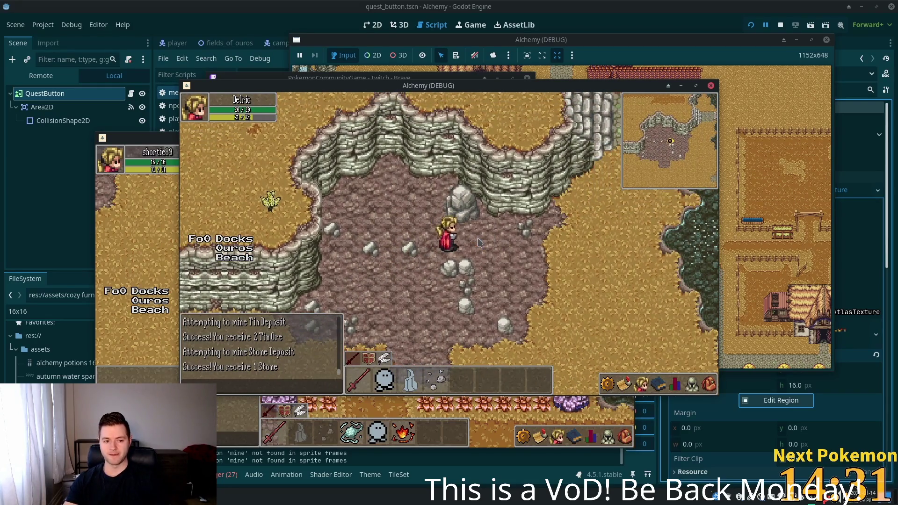
left_click(461, 219)
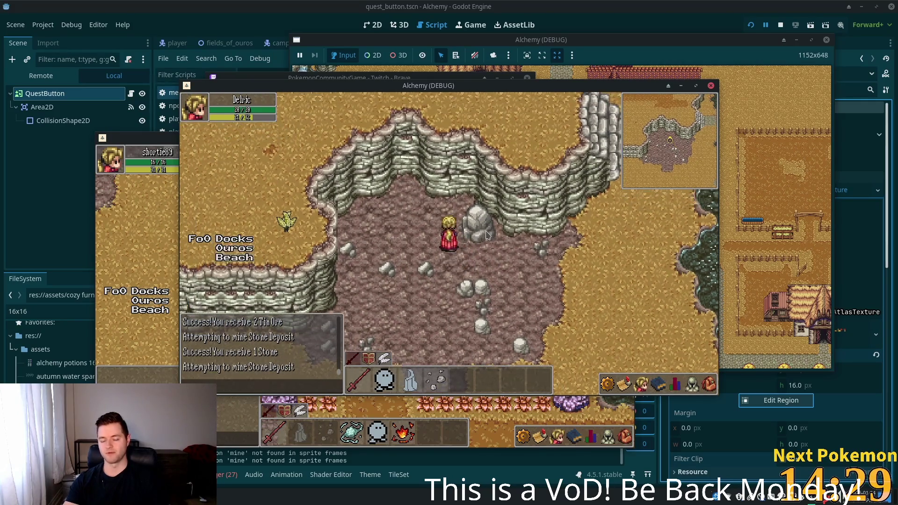
left_click(483, 237)
left_click(483, 237)
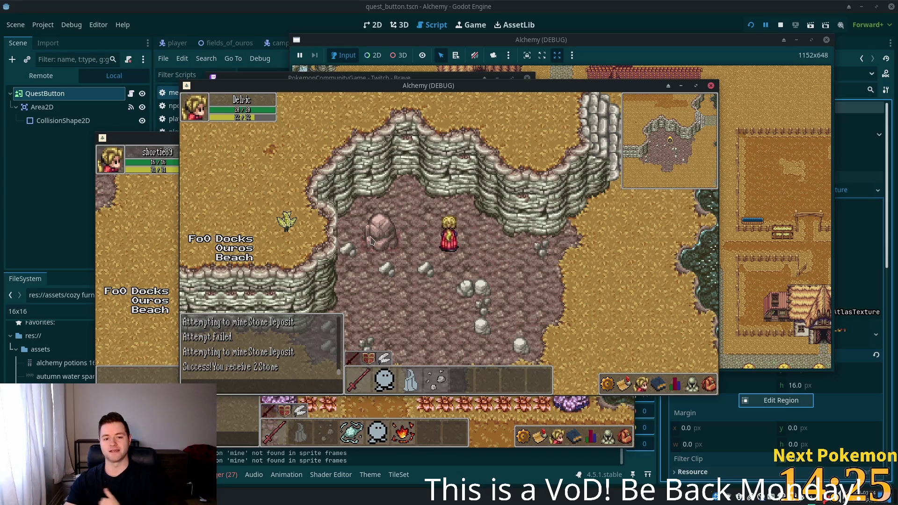
left_click(385, 247)
key("a")
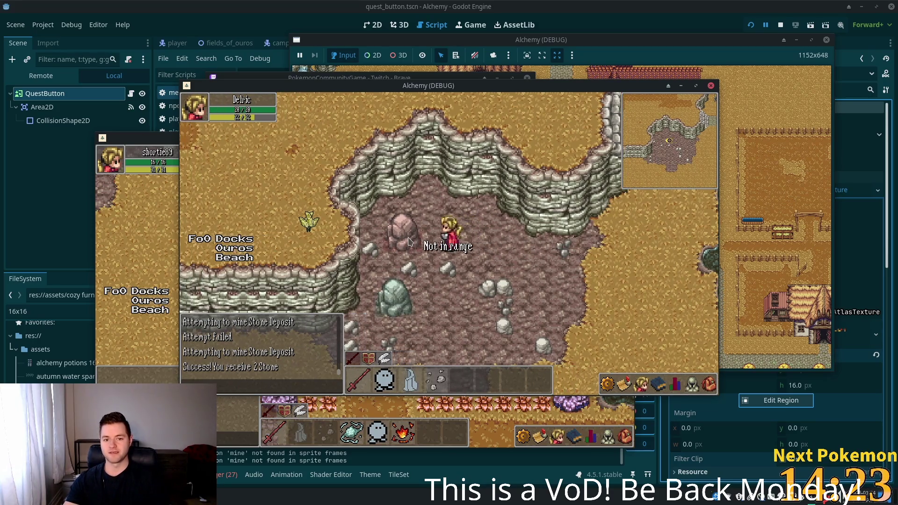
left_click(409, 241)
left_click(531, 246)
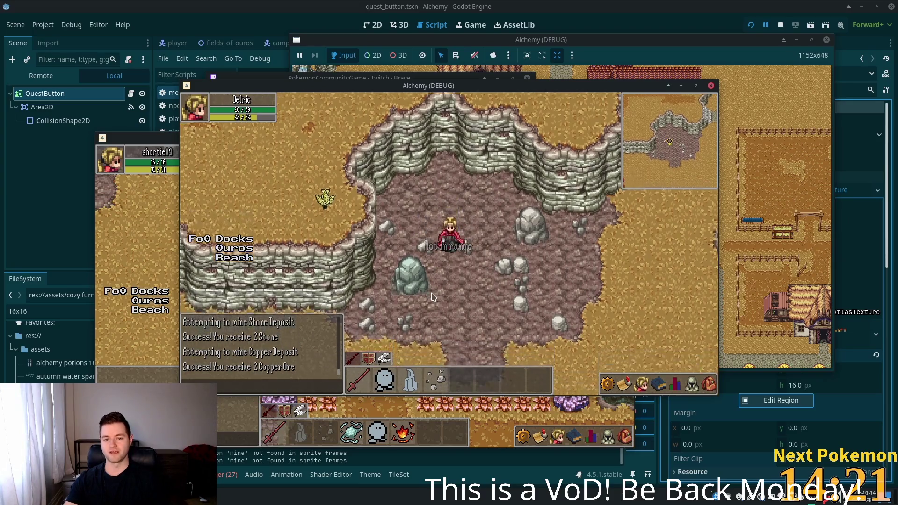
Step: Mine the stone deposit on the right and the large grey stone deposit
left_click(488, 241)
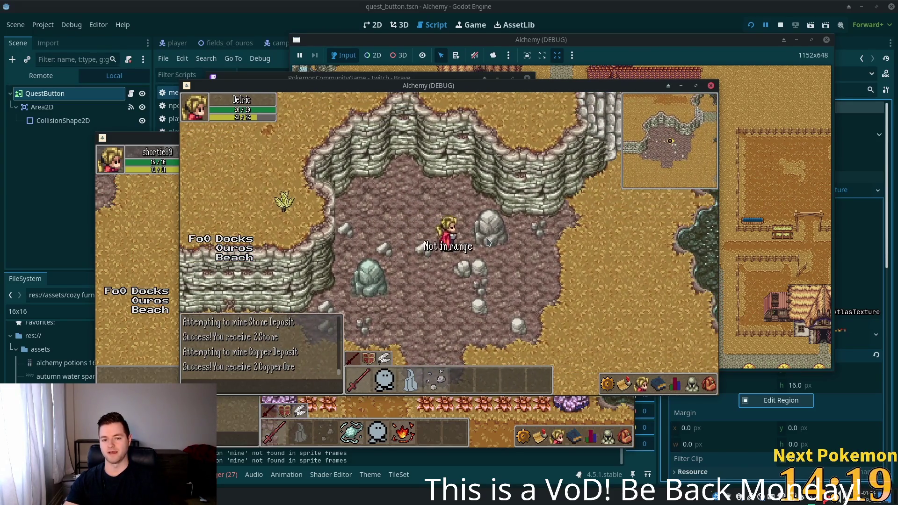
left_click(486, 240)
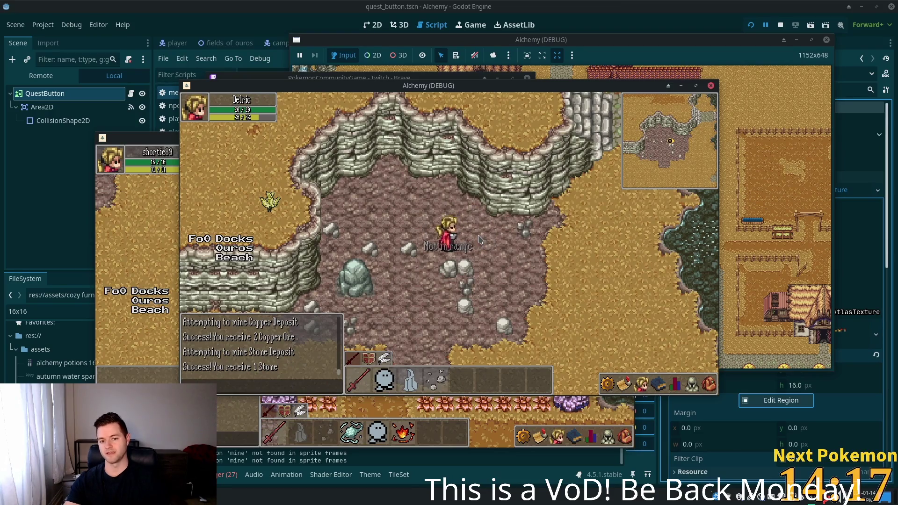
key("w")
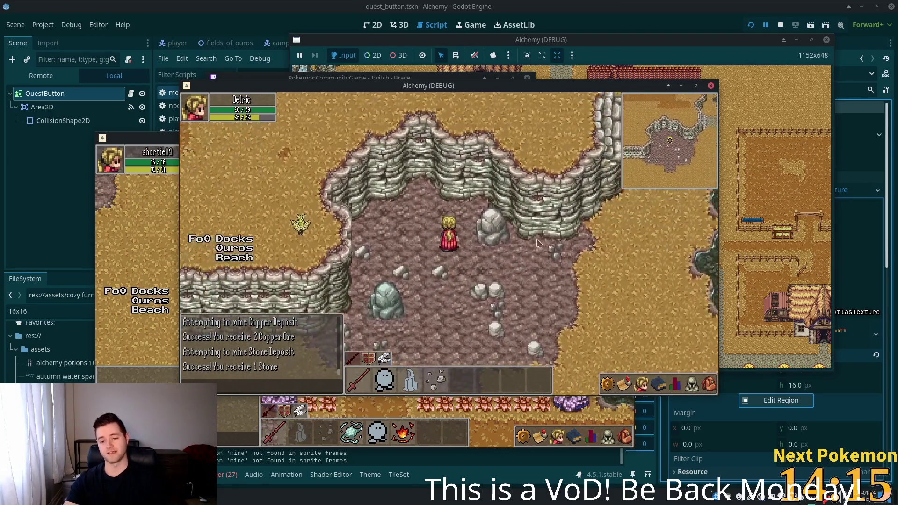
left_click(492, 226)
key("s")
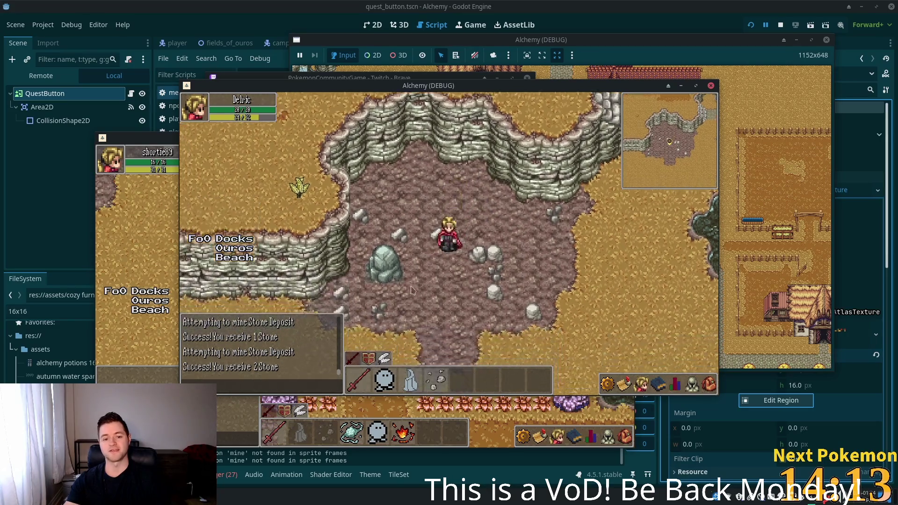
Step: Mine the teal Tin Deposit and the Copper Deposit above it
left_click(419, 257)
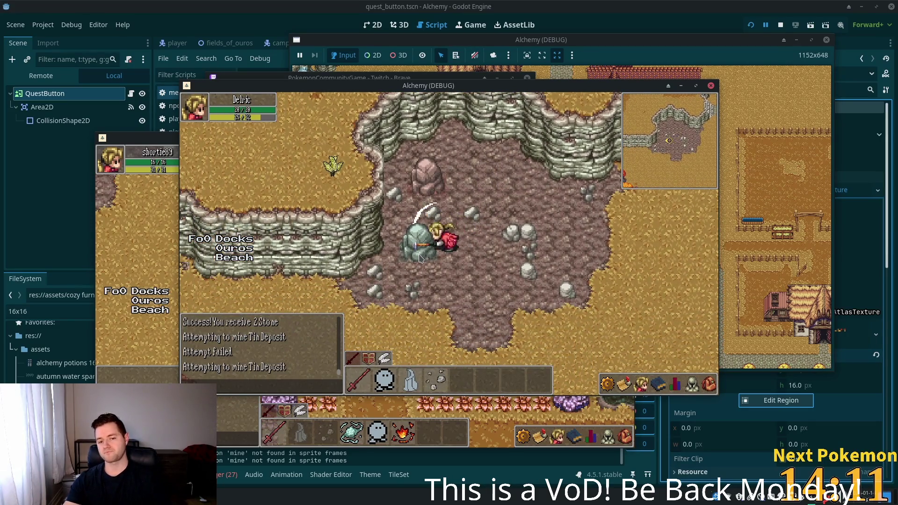
key("w")
left_click(430, 234)
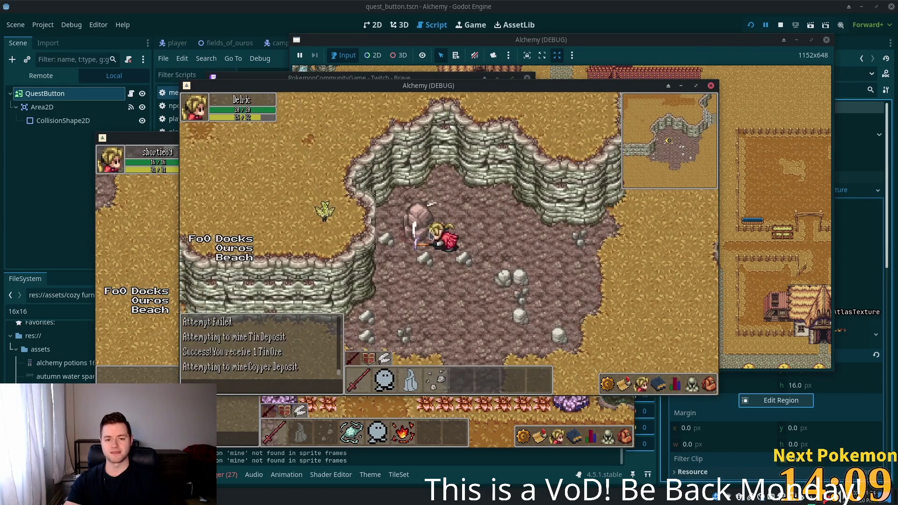
left_click(424, 218)
key("s")
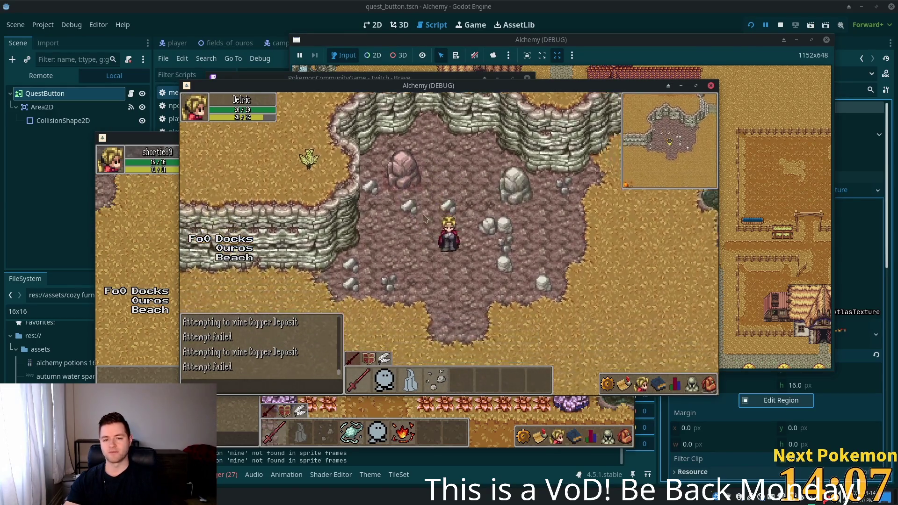
Step: Keep mining the grey Stone Deposit until it yields Stone
left_click(472, 241)
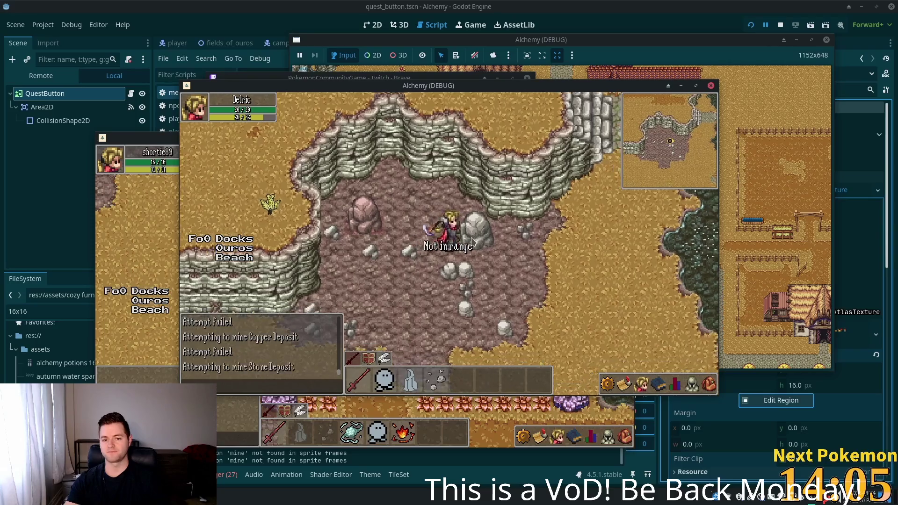
left_click(473, 238)
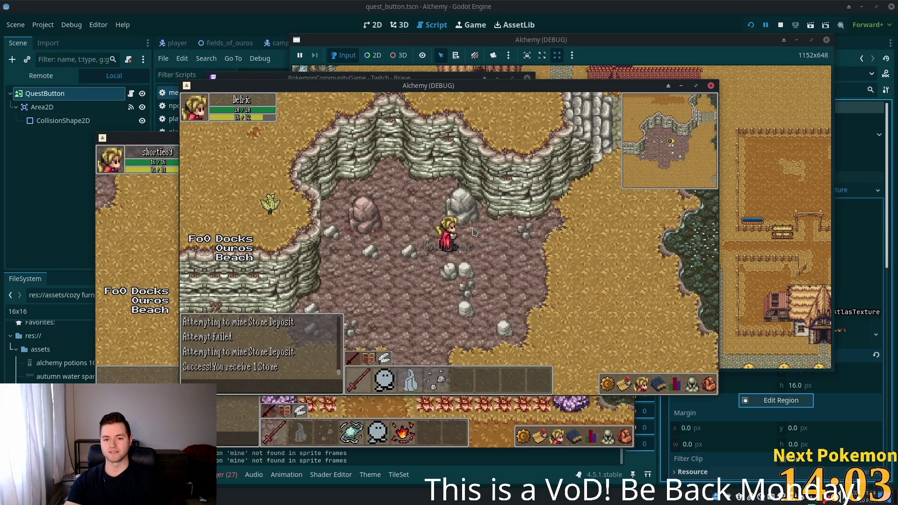
left_click(473, 232)
left_click(483, 238)
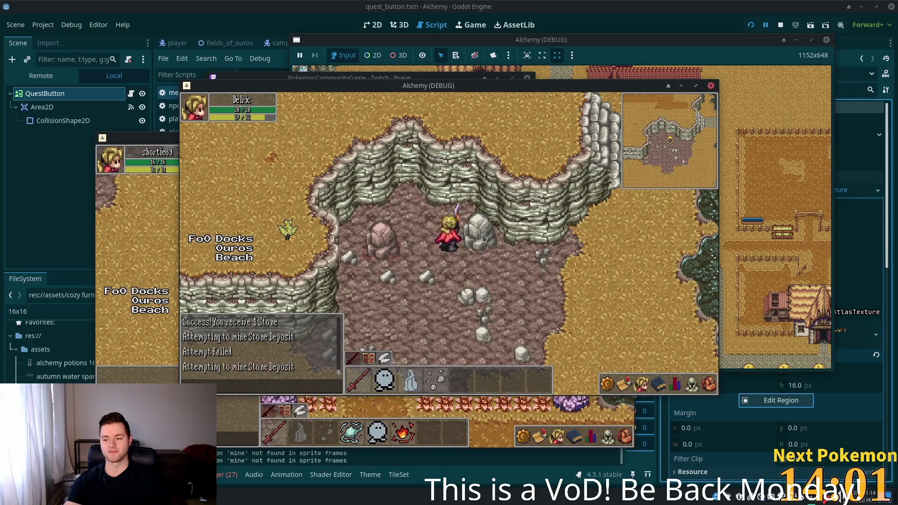
left_click(487, 239)
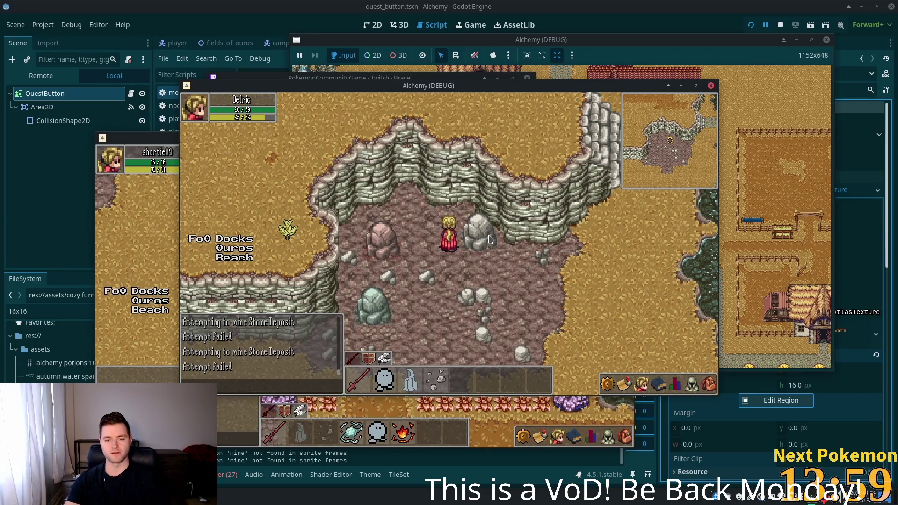
left_click(490, 240)
Step: Mine the pinkish Copper, green Tin and nearby Stone deposits, then check ores in the inventory
left_click(414, 243)
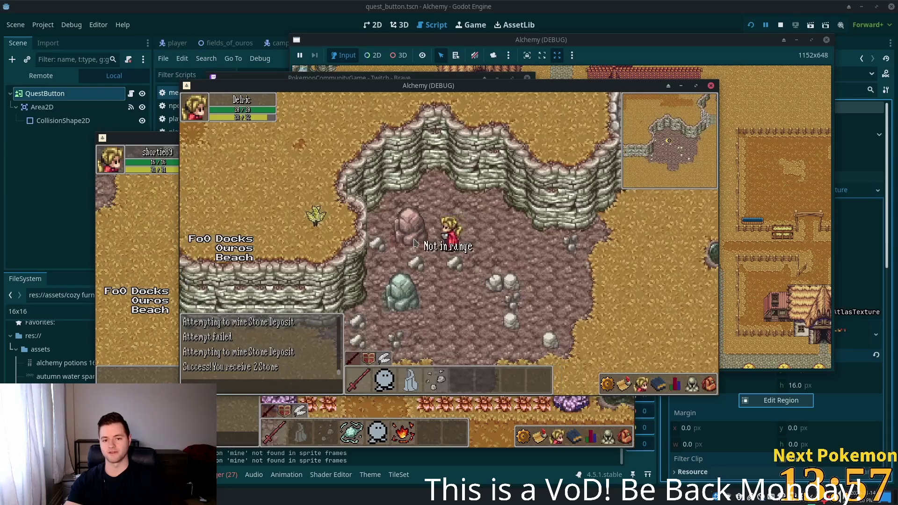
left_click(423, 239)
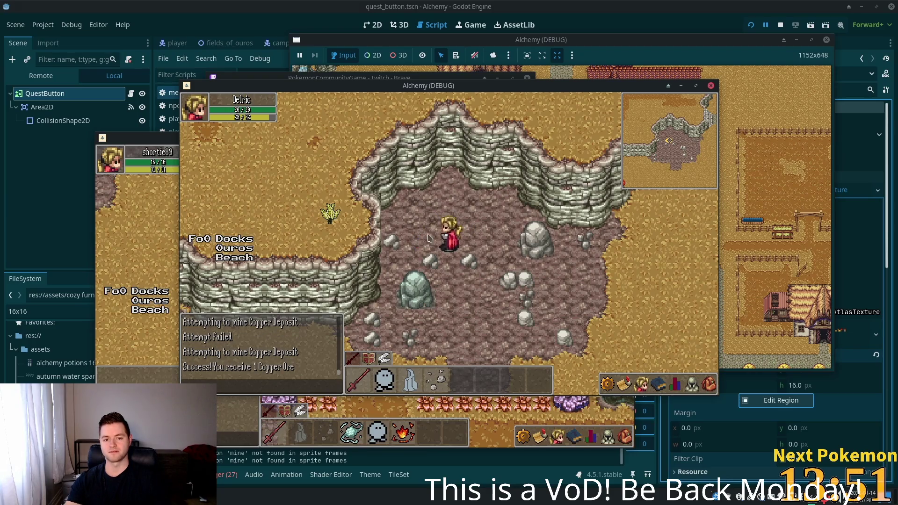
left_click(416, 288)
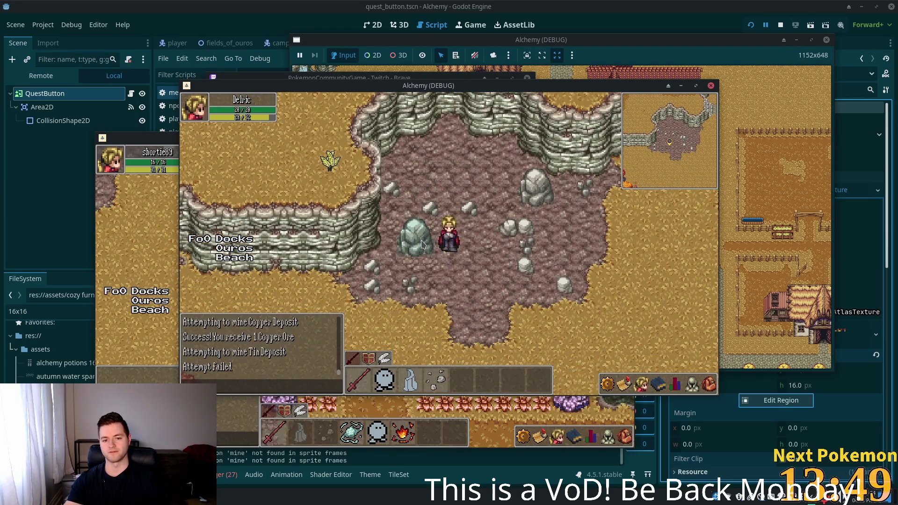
left_click(525, 206)
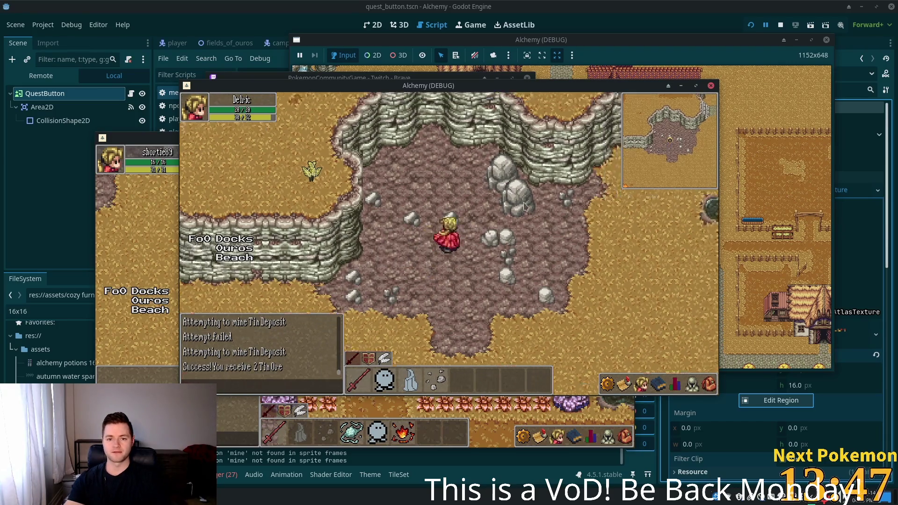
left_click(496, 239)
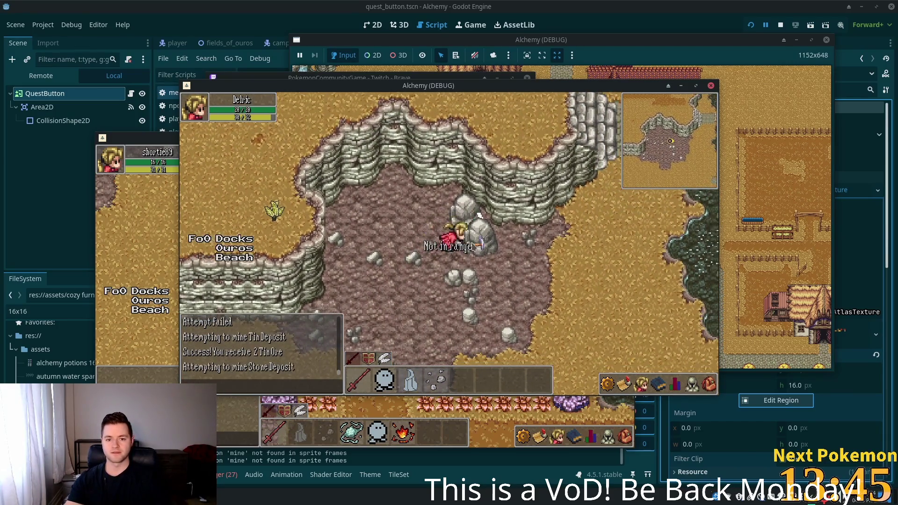
left_click(704, 385)
left_click(706, 384)
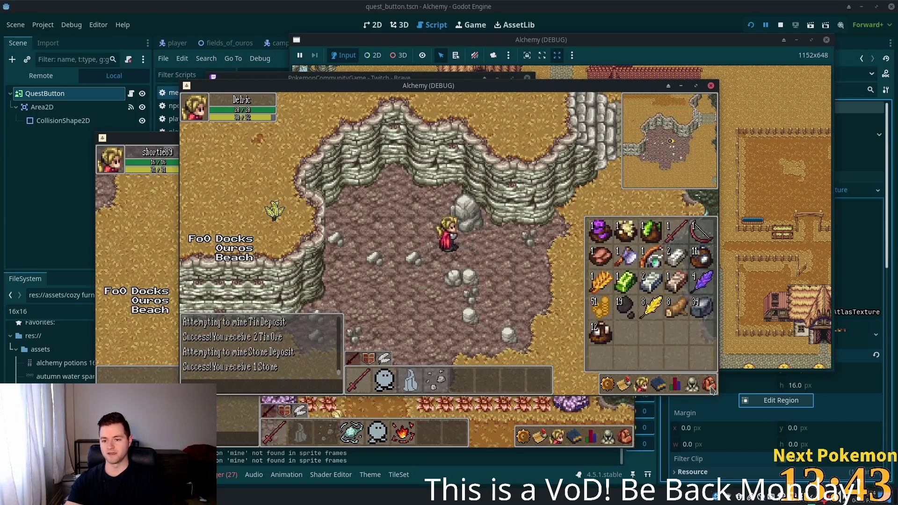
Step: Finish the Stone Deposit, leave the cave, and fast travel via Solara Desert to Fields of Ouros
left_click(476, 228)
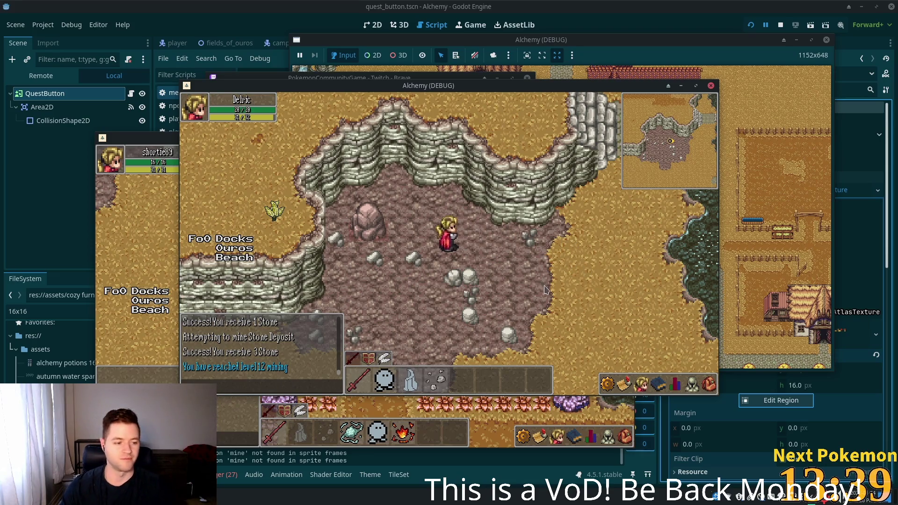
key("Right")
key("Down")
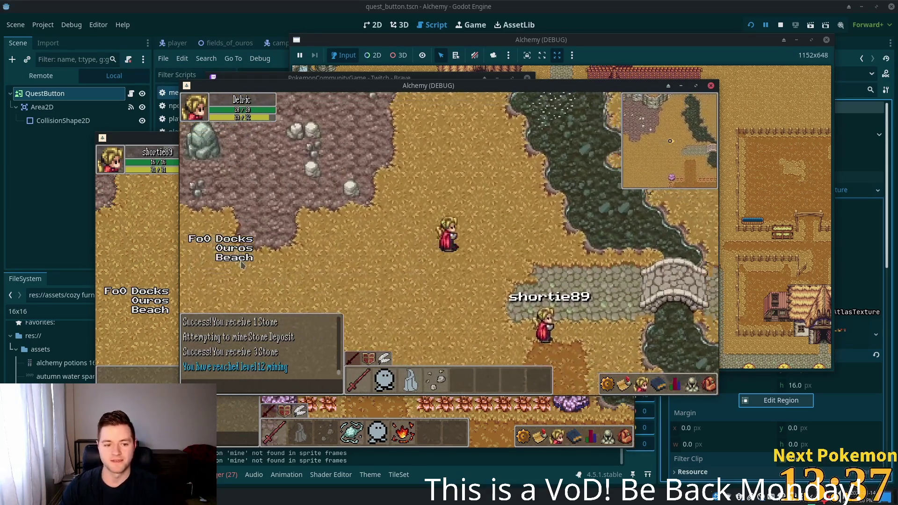
left_click(233, 246)
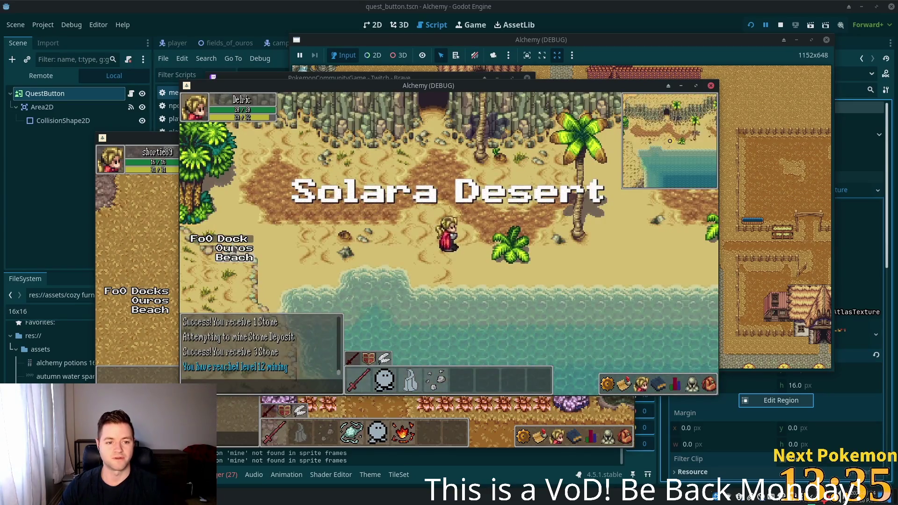
left_click(246, 247)
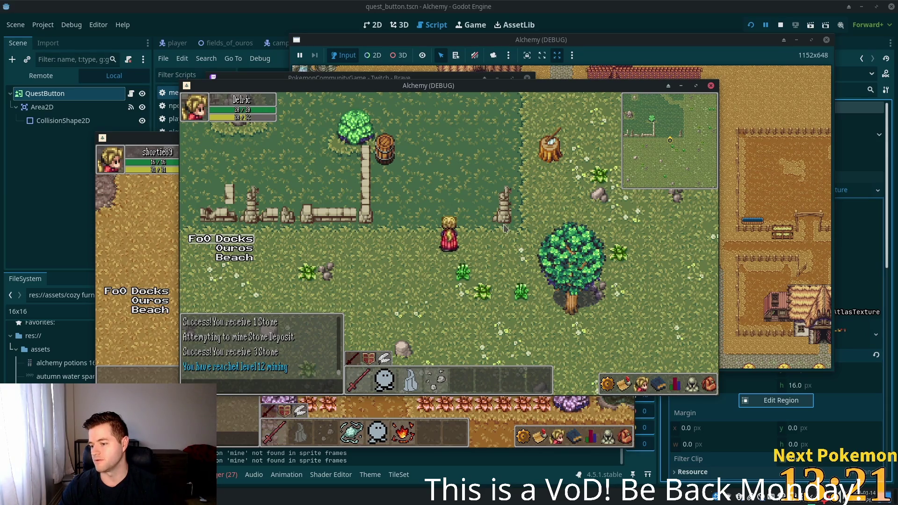
Step: Walk across the fields past the fence toward the orc group
key("w")
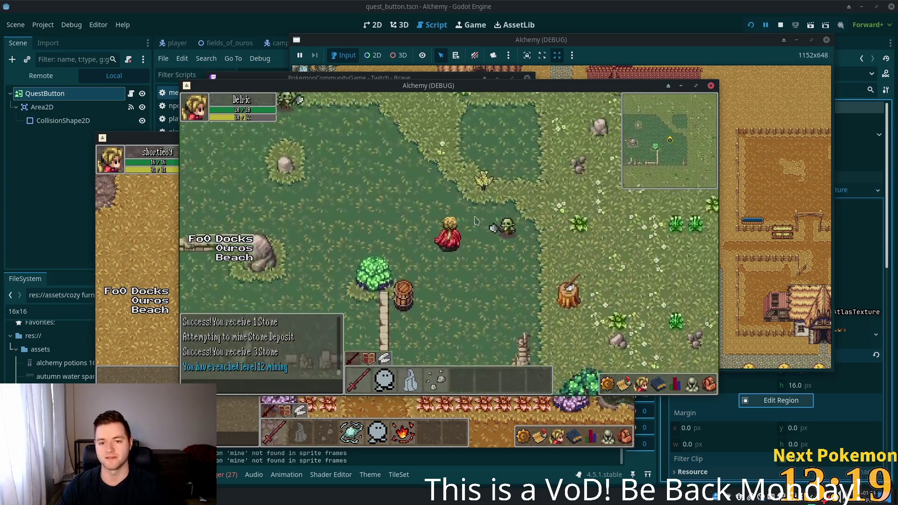
key("a")
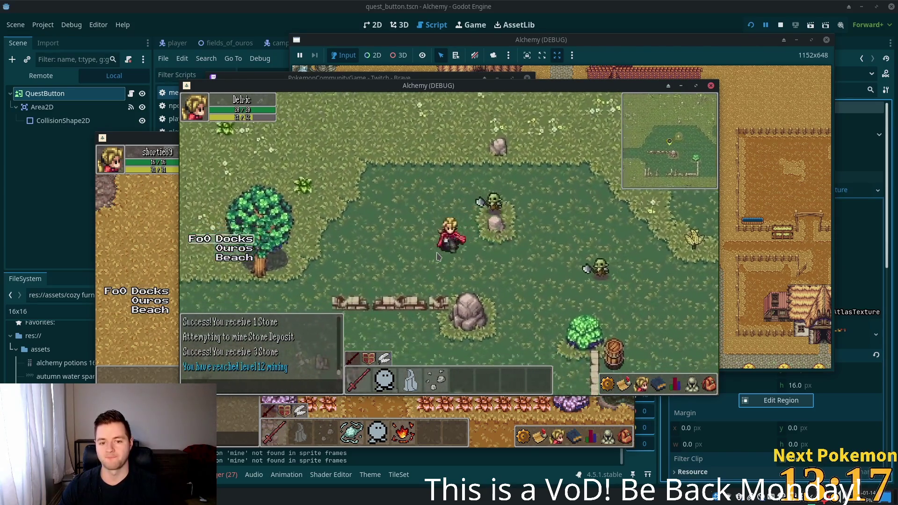
key("a")
key("a")
key("s")
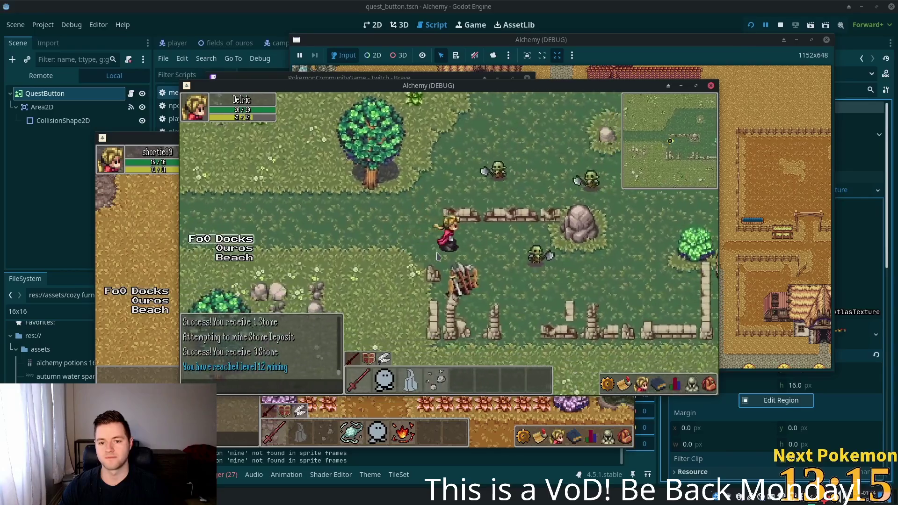
key("w")
key("w")
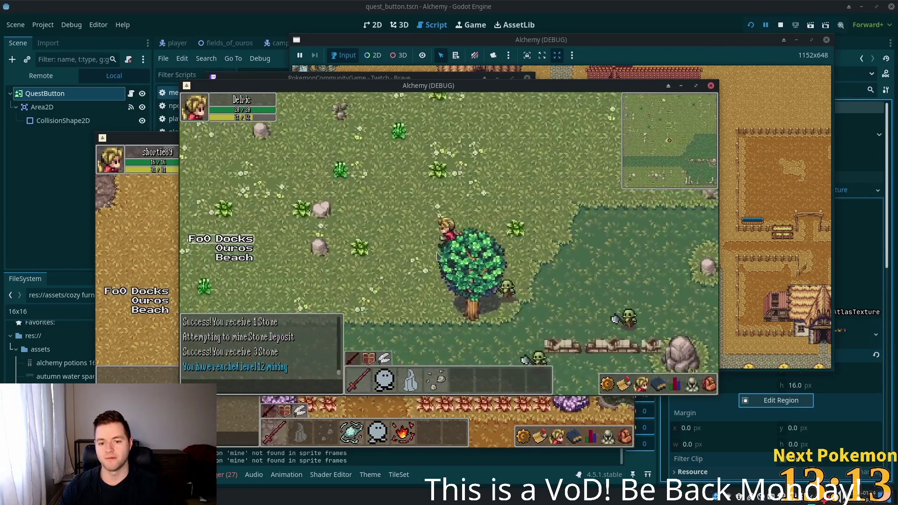
key("d")
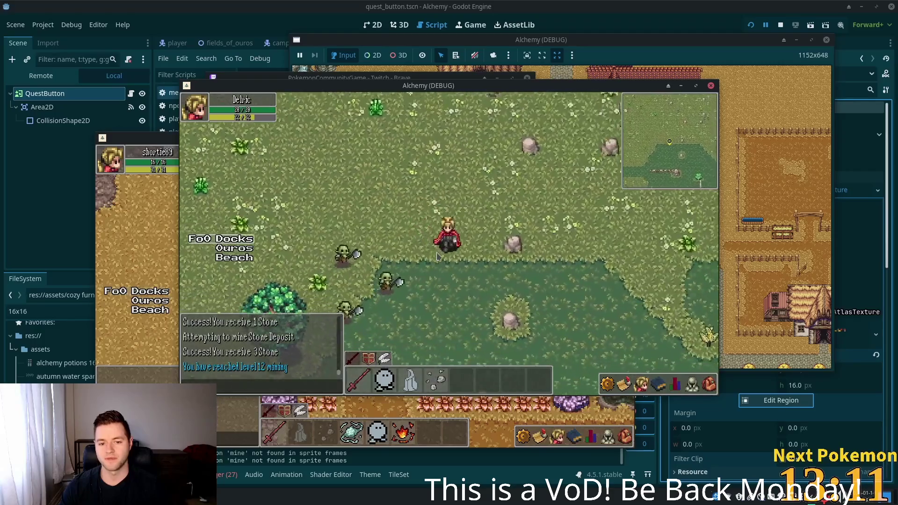
key("s")
key("d")
key("d")
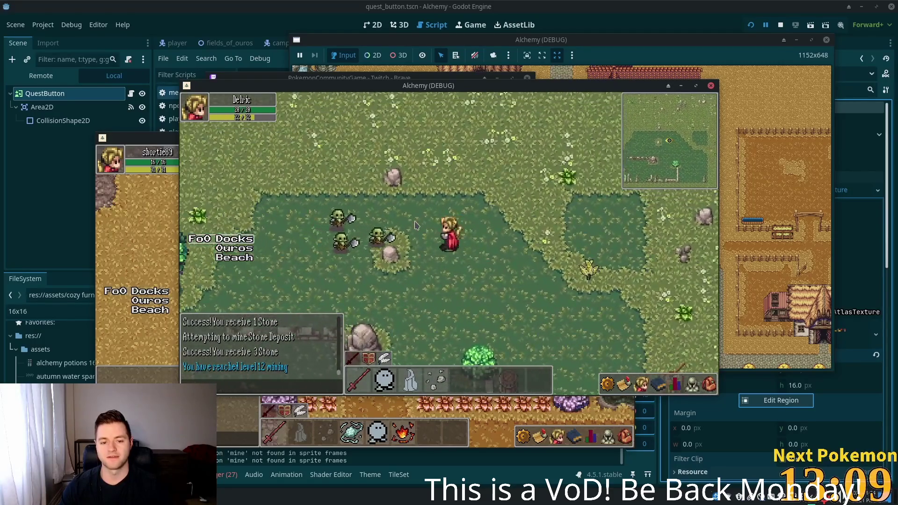
key("d")
key("s")
key("d")
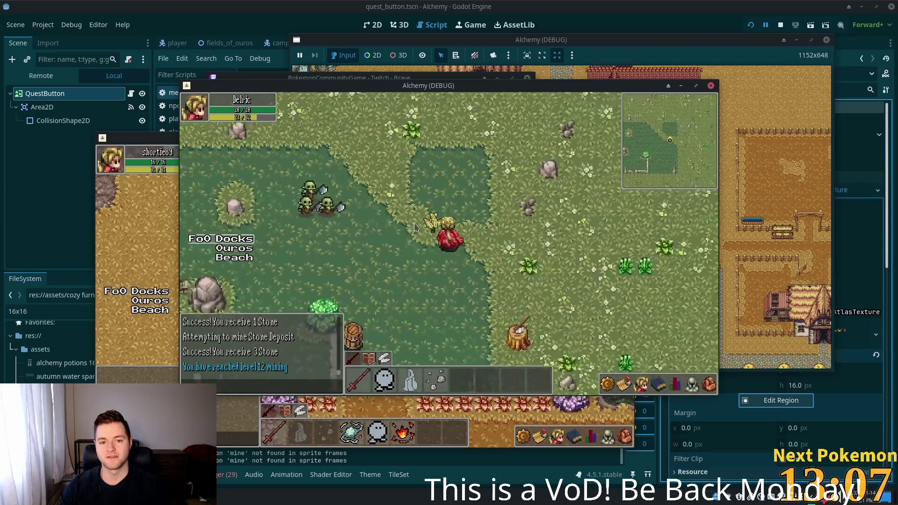
Step: Circle southwest through the field, cast a spell, and attack the approaching orcs
key("w")
key("s")
key("a")
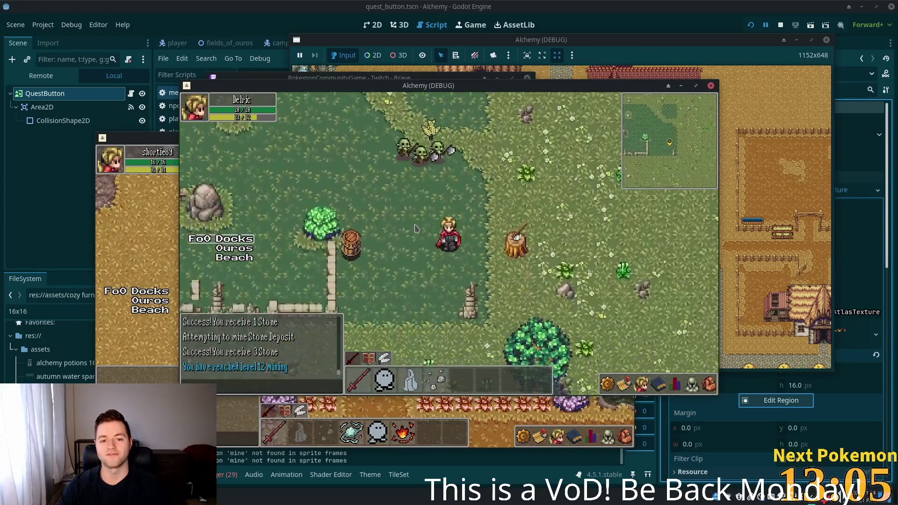
key("s")
key("a")
key("w")
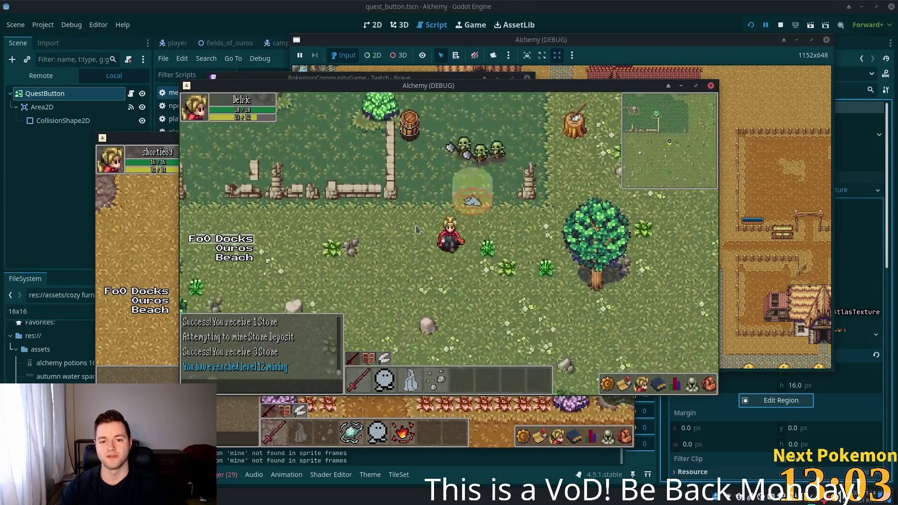
key("a")
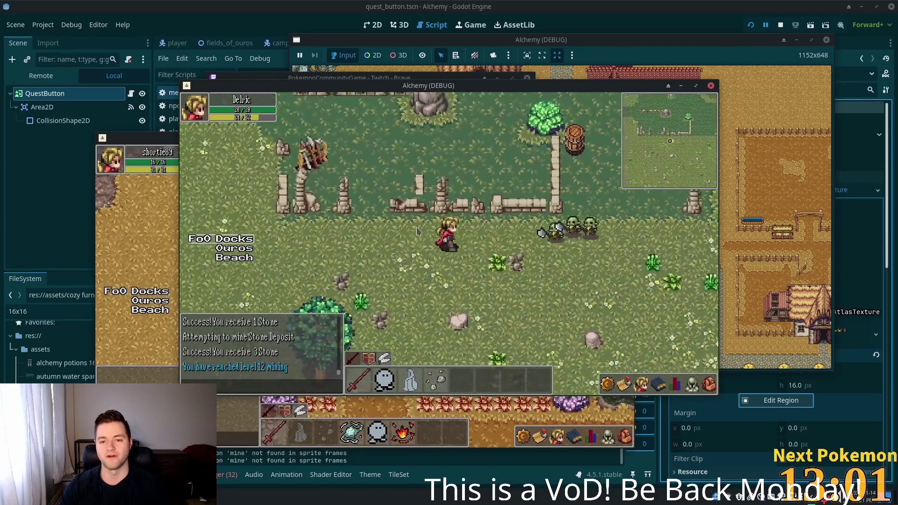
left_click(417, 231)
Step: Retreat west and south past the tree, then head back north-east
key("a")
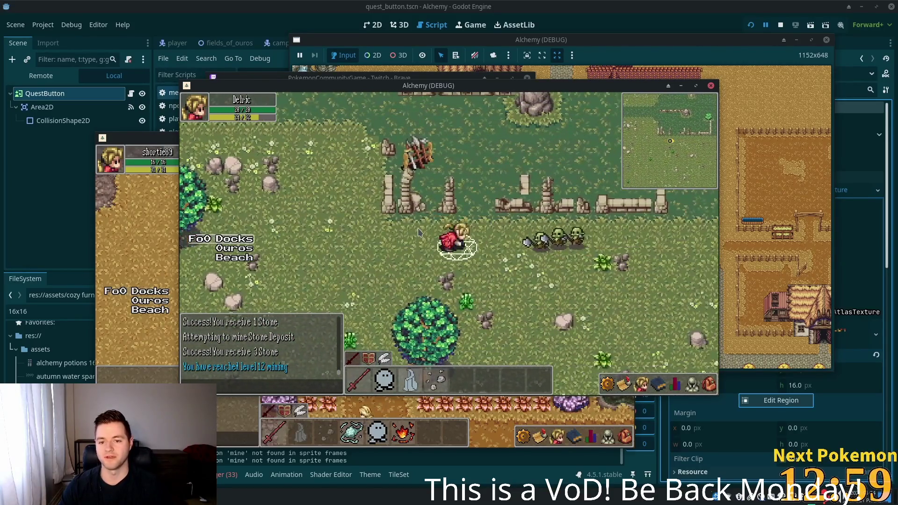
key("a")
key("s")
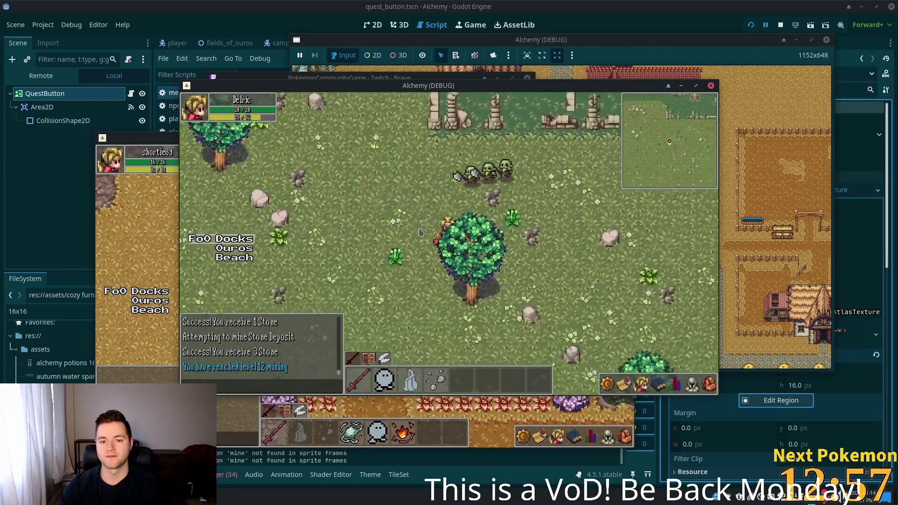
key("s")
key("w")
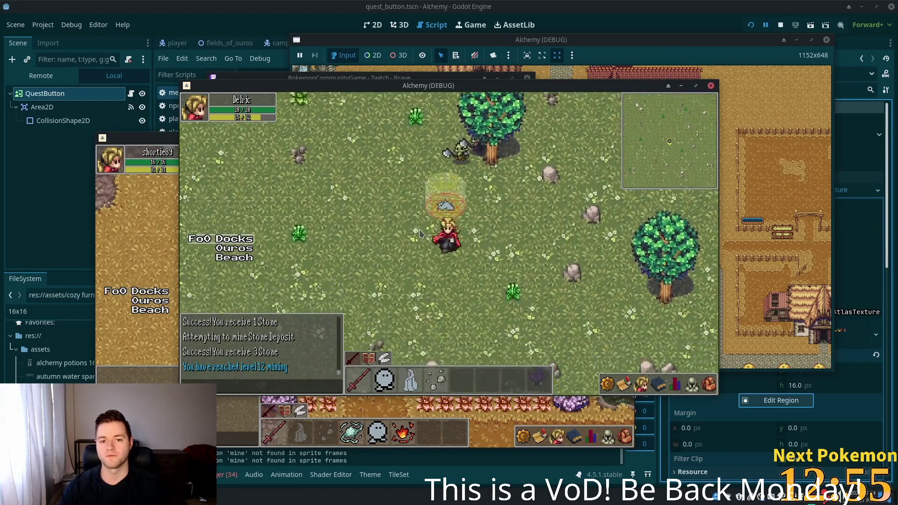
key("s")
key("d")
key("w")
key("d")
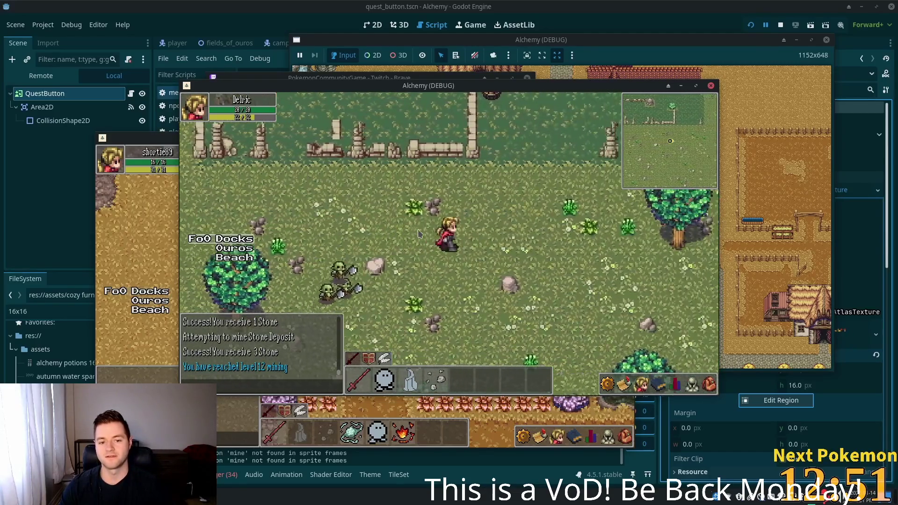
Step: Walk north-east past the tree, then north-west toward the Orc Grunt
key("w")
key("d")
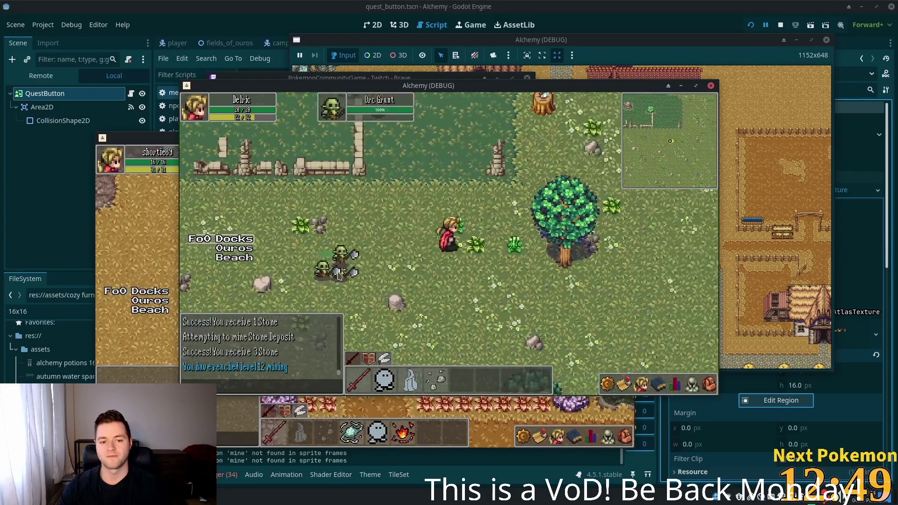
key("d")
key("d")
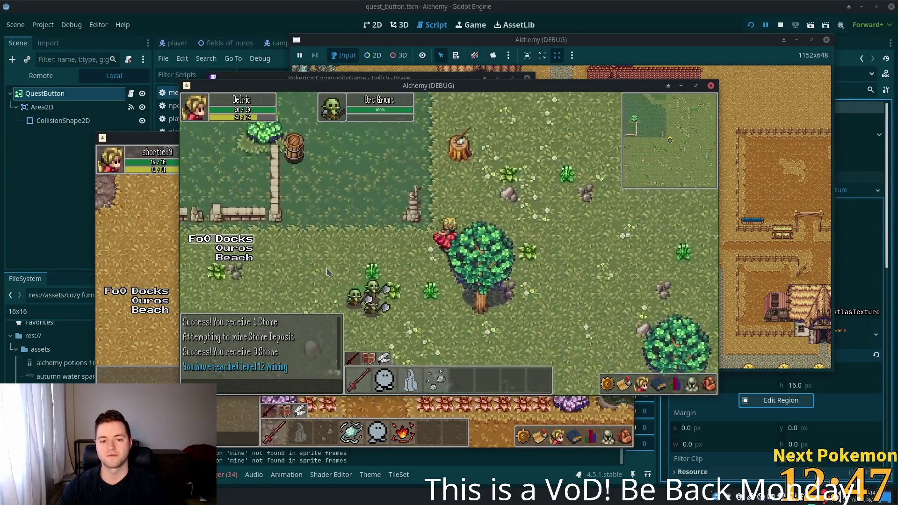
key("w")
key("a")
key("w")
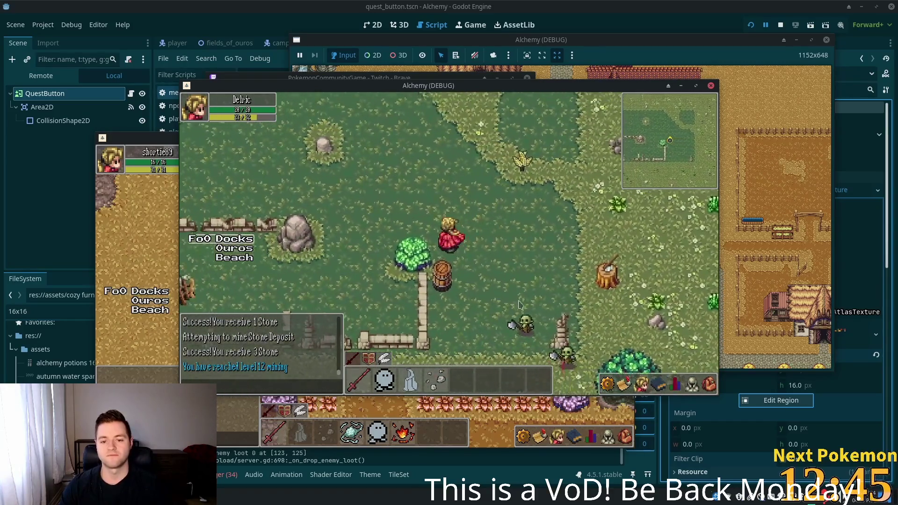
key("w")
Step: Target the Orc Grunt and fight it, closing in to land hits
left_click(509, 327)
key("a")
key("w")
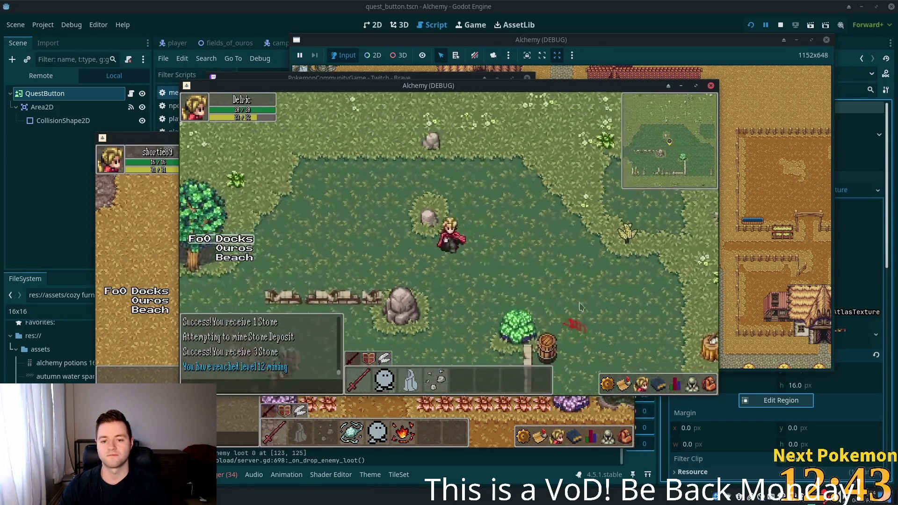
key("d")
key("w")
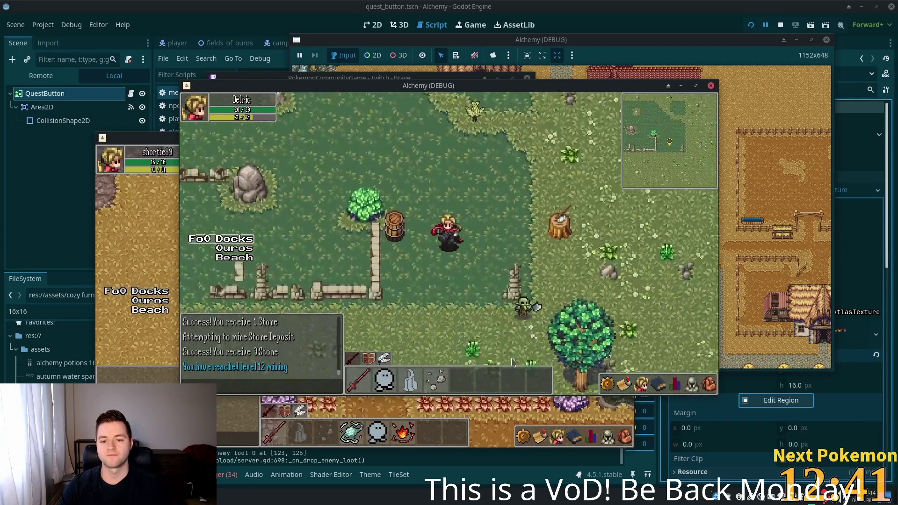
key("a")
key("s")
left_click(512, 234)
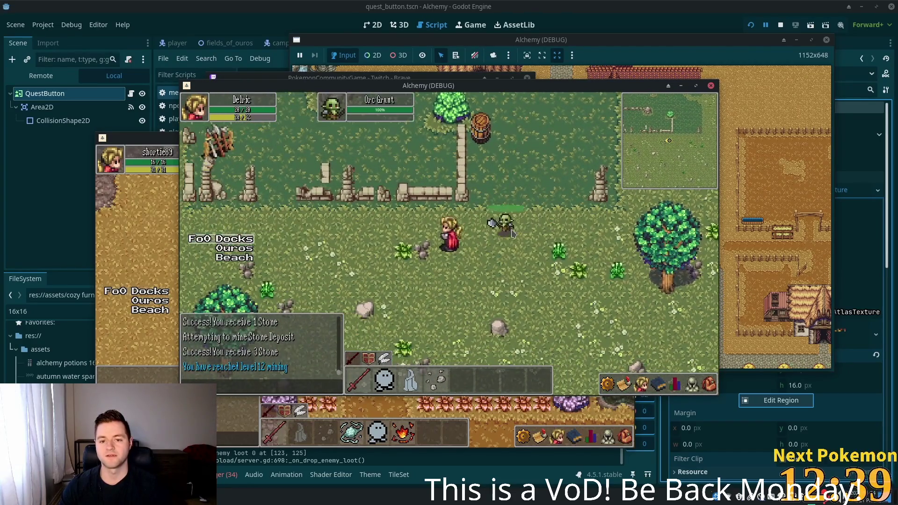
key("a")
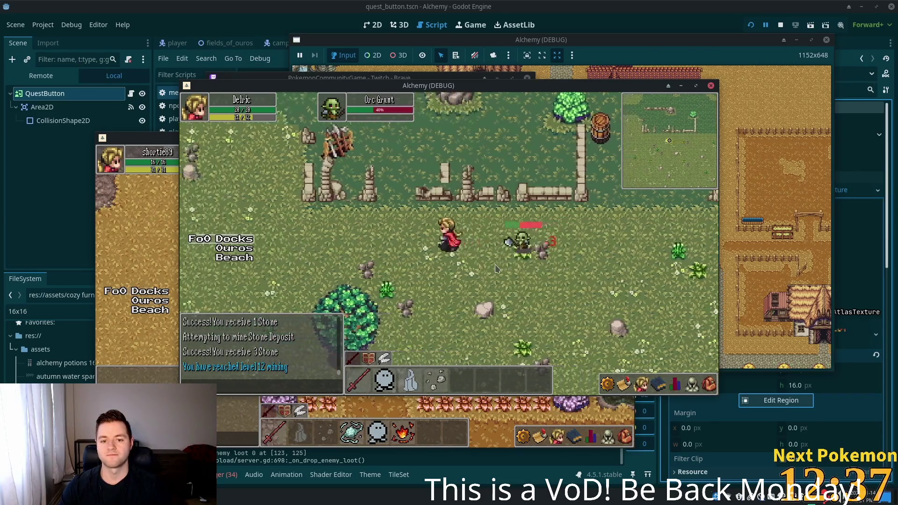
Step: Leave the fight and head north-east up to the stone fence
key("a")
key("w")
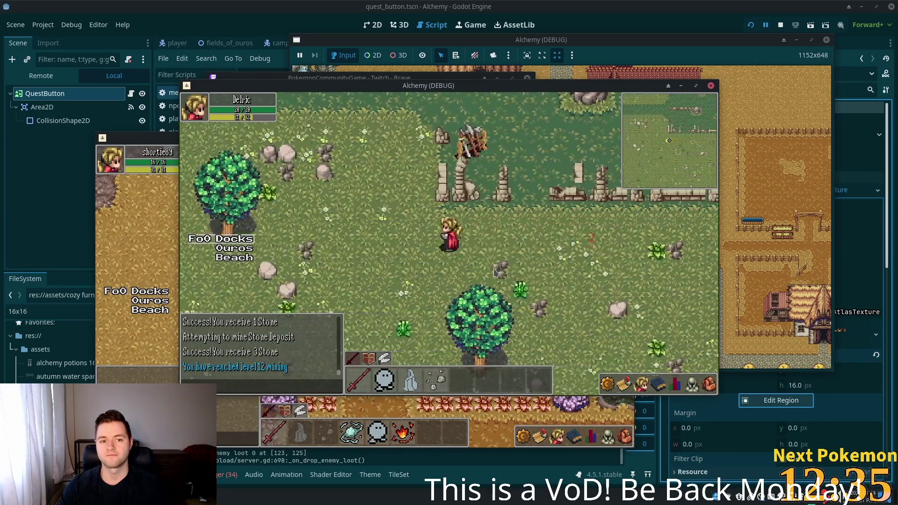
key("w")
key("d")
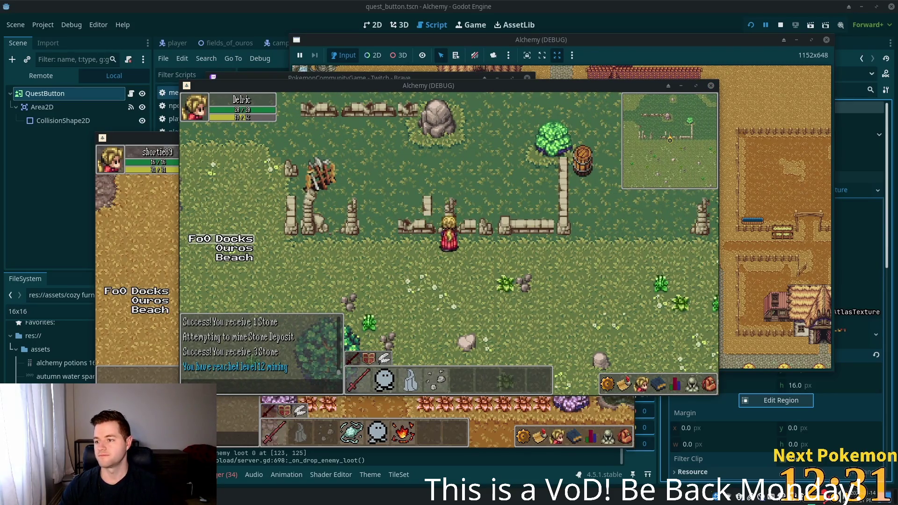
Step: Walk along the stone fence and through the palisade gap into Ouros
key("a")
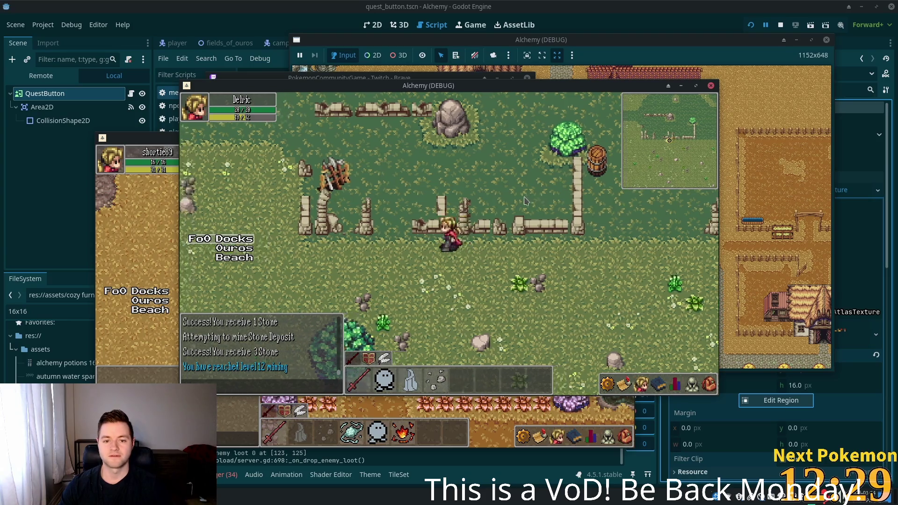
key("w")
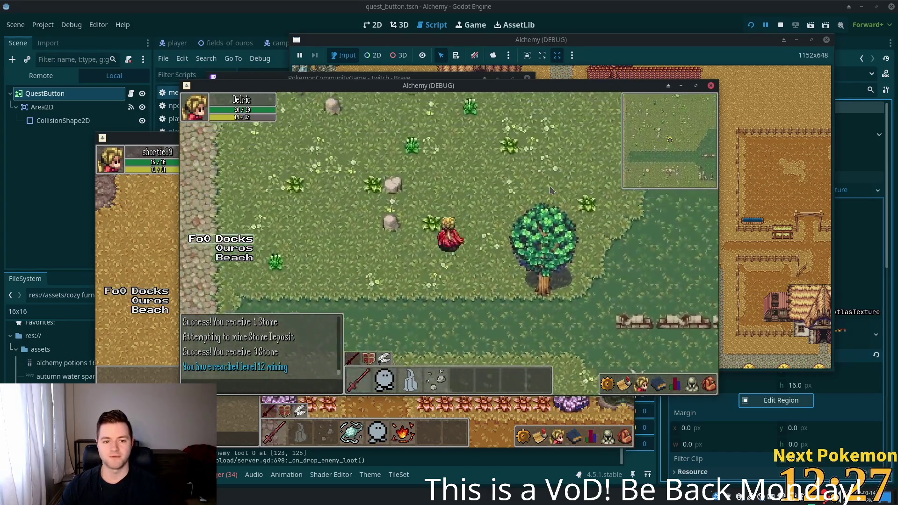
key("w")
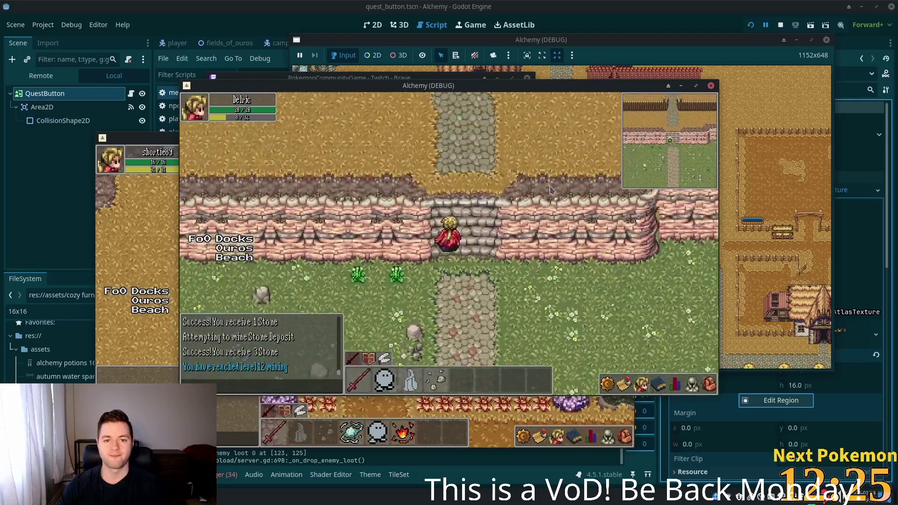
key("w")
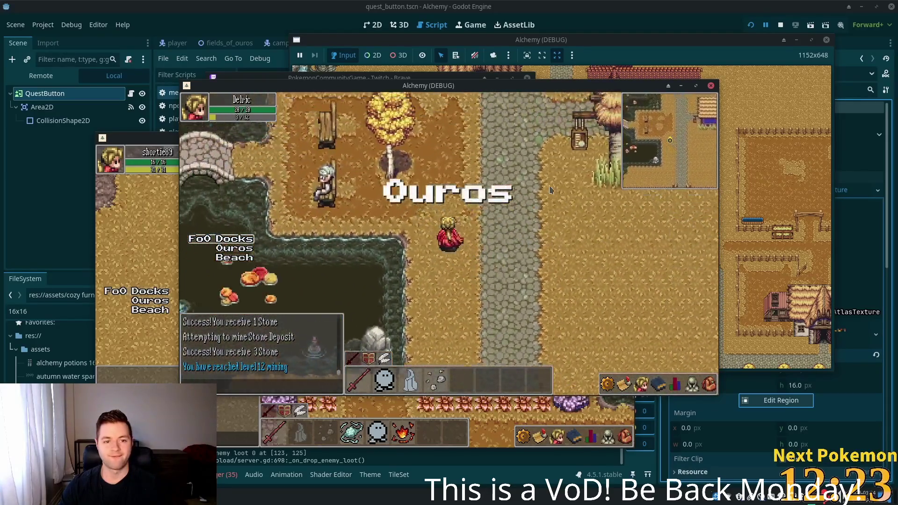
Step: Wander west by the bridge and into the gap between the pink flower beds
key("a")
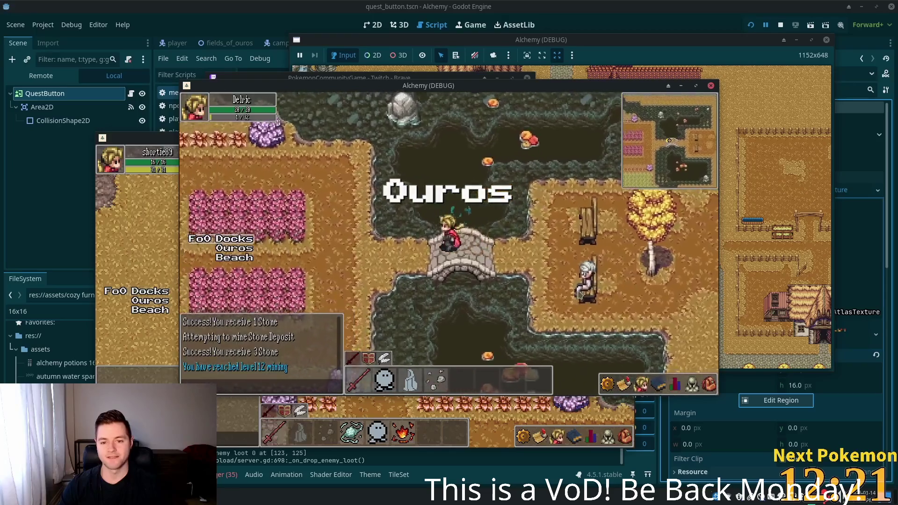
key("a")
key("w")
key("d")
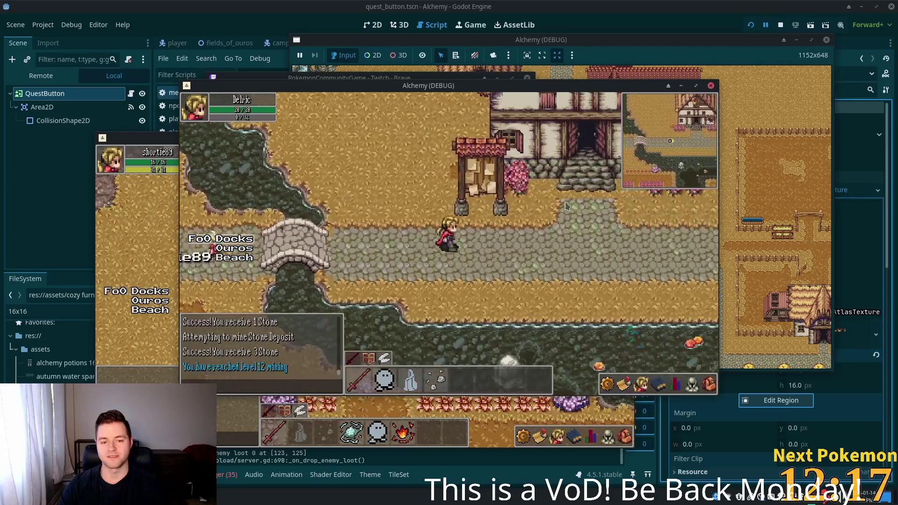
key("a")
key("s")
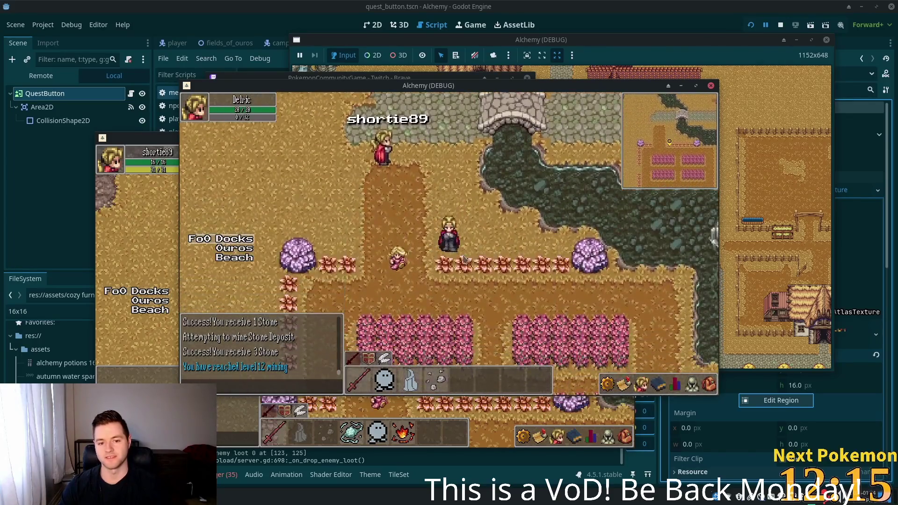
key("d")
key("s")
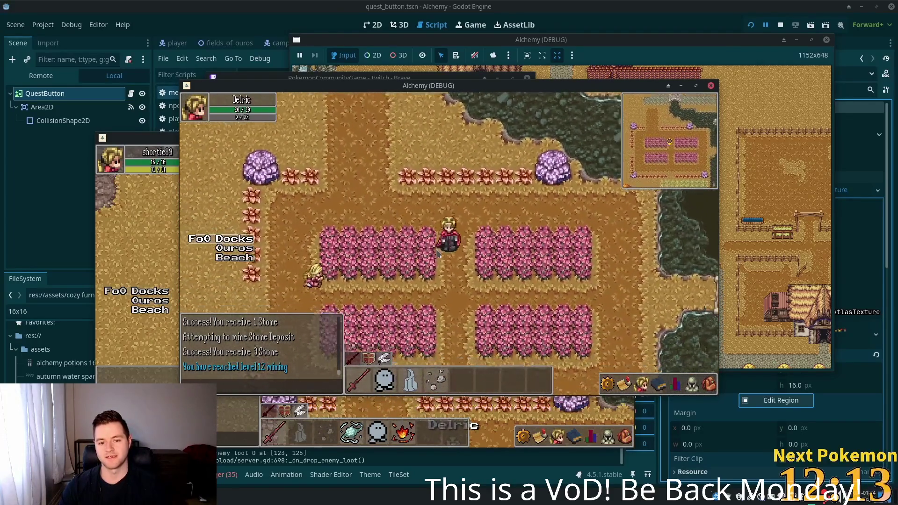
Step: Cross the stone bridge past the autumn tree, then follow the road north and west past the cart
key("d")
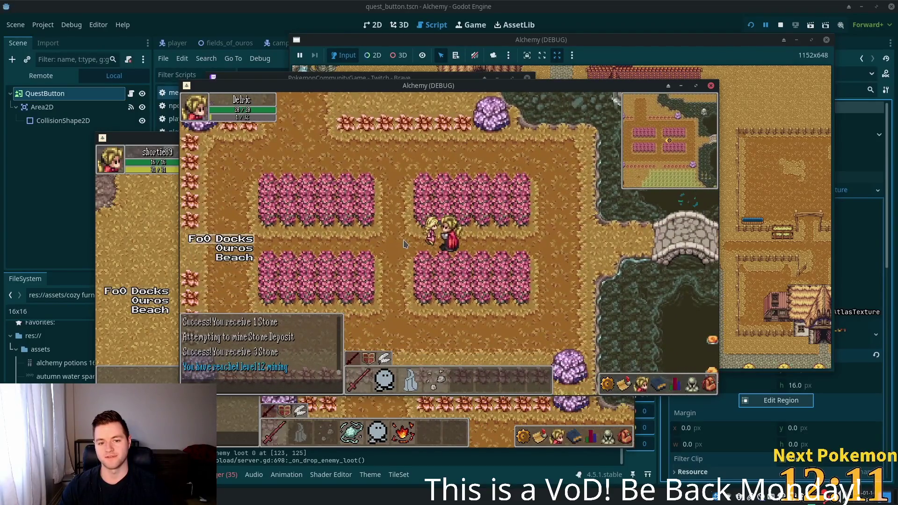
key("d")
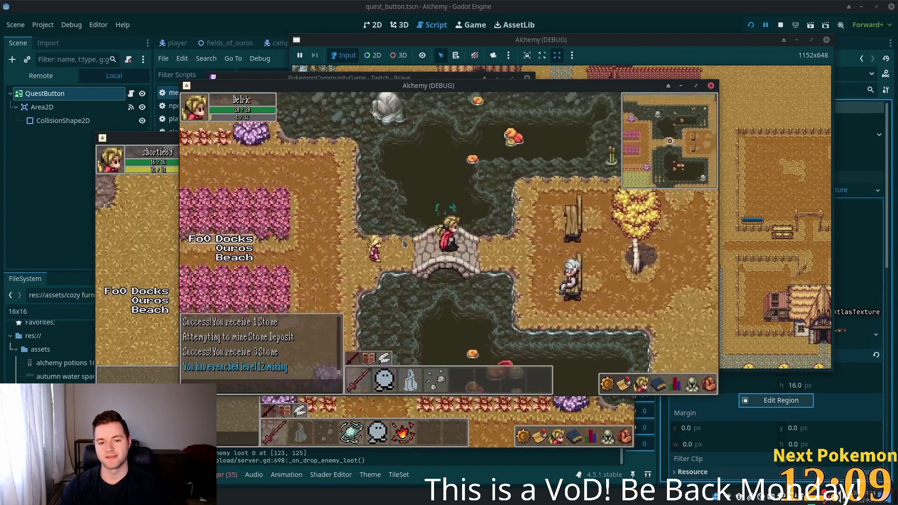
key("d")
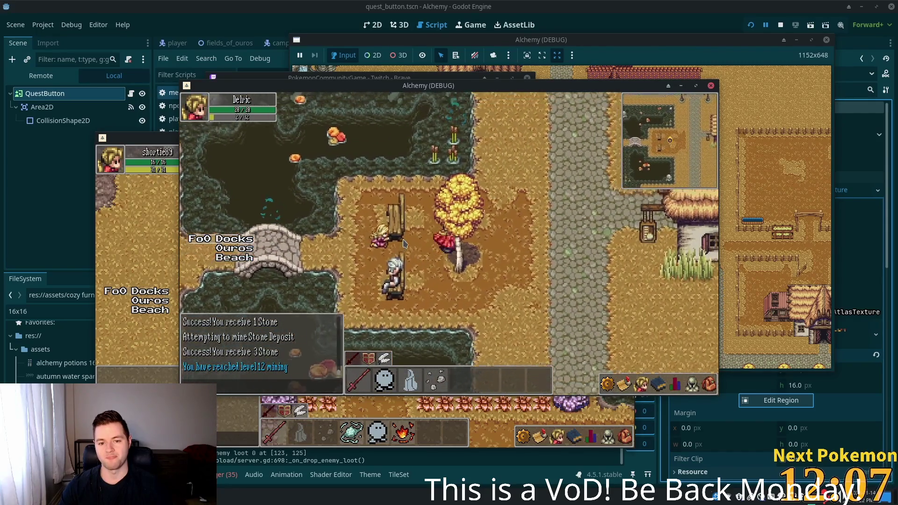
key("w")
key("w")
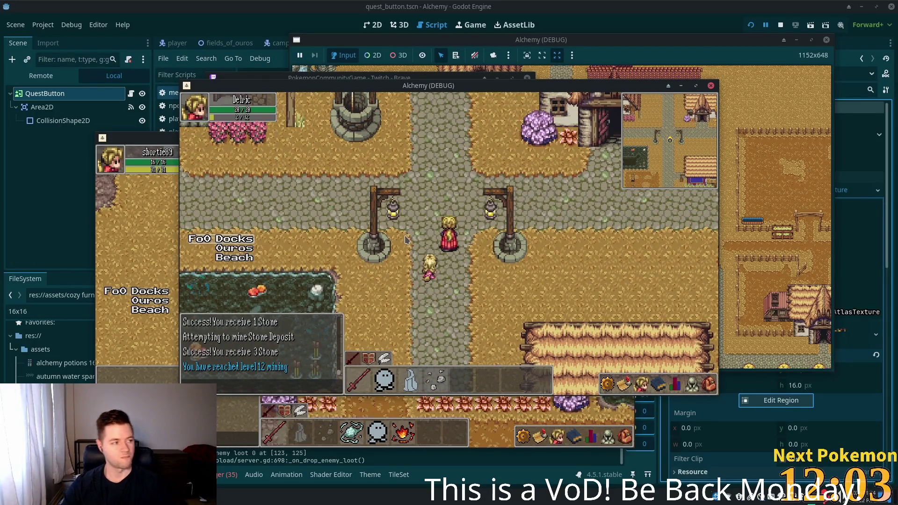
key("w")
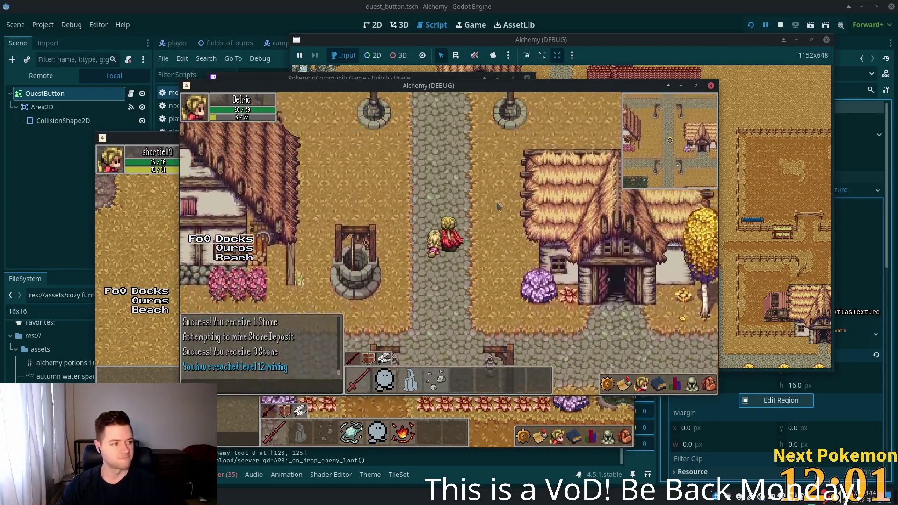
key("w")
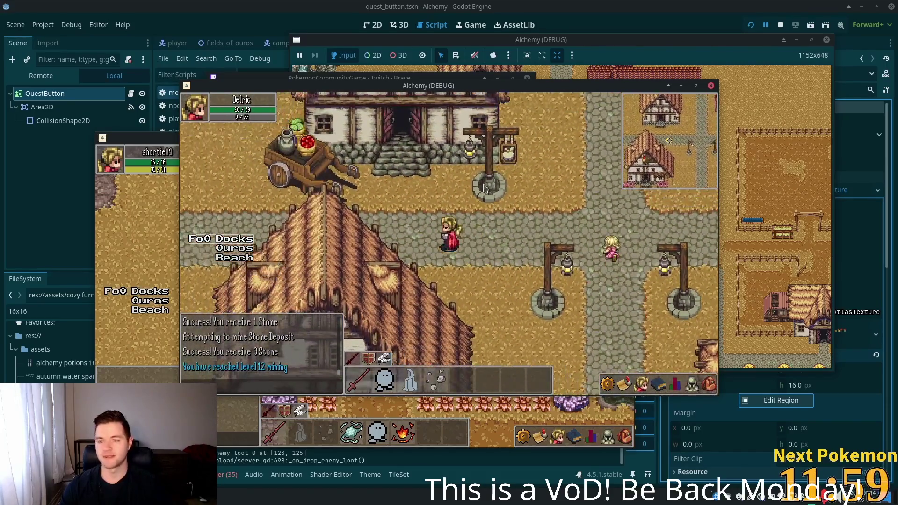
key("a")
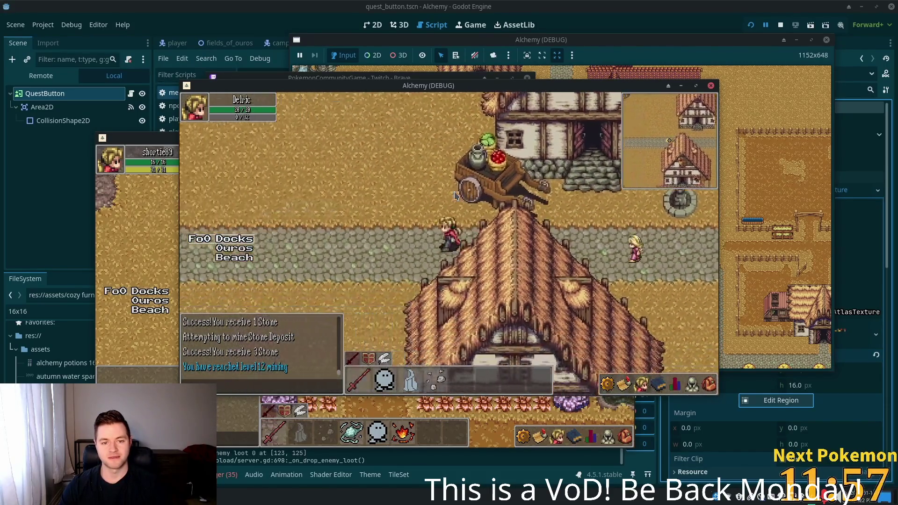
key("a")
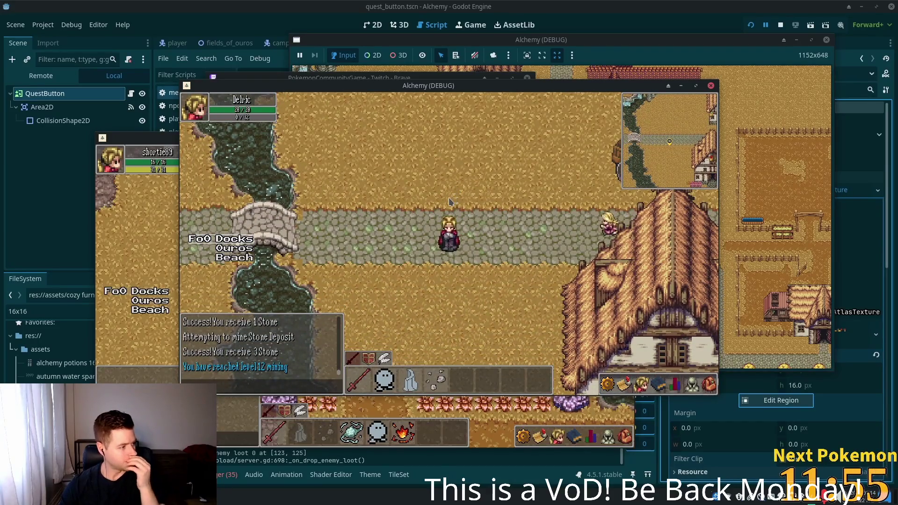
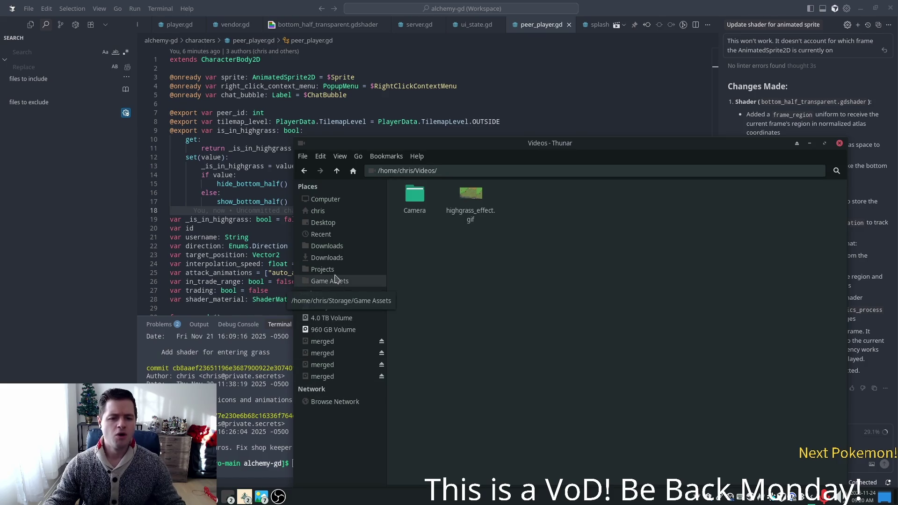
Step: Browse the image files in the Projects > christmas-crush > art folder in Thunar
left_click(329, 269)
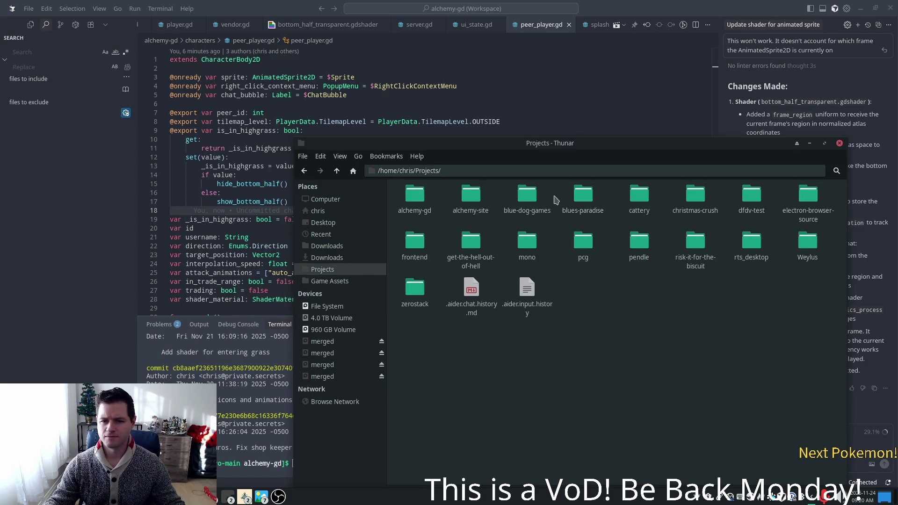
double_click(695, 199)
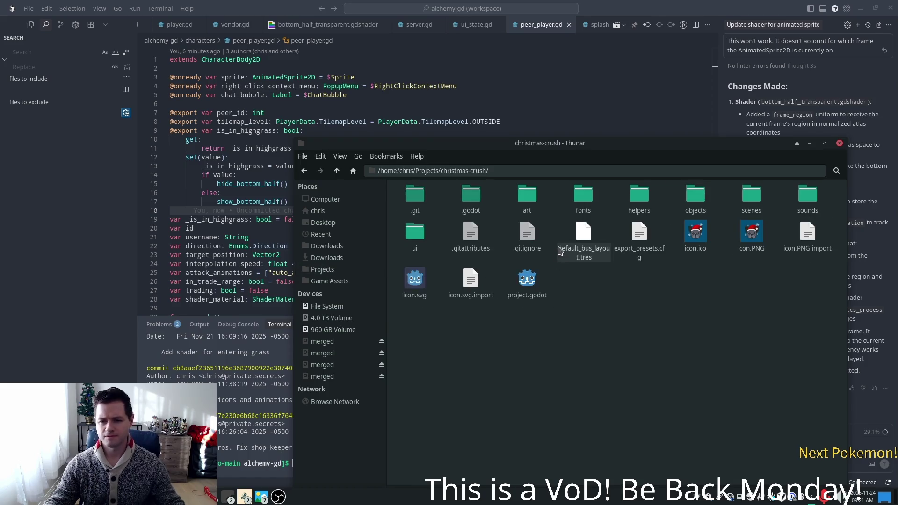
double_click(528, 197)
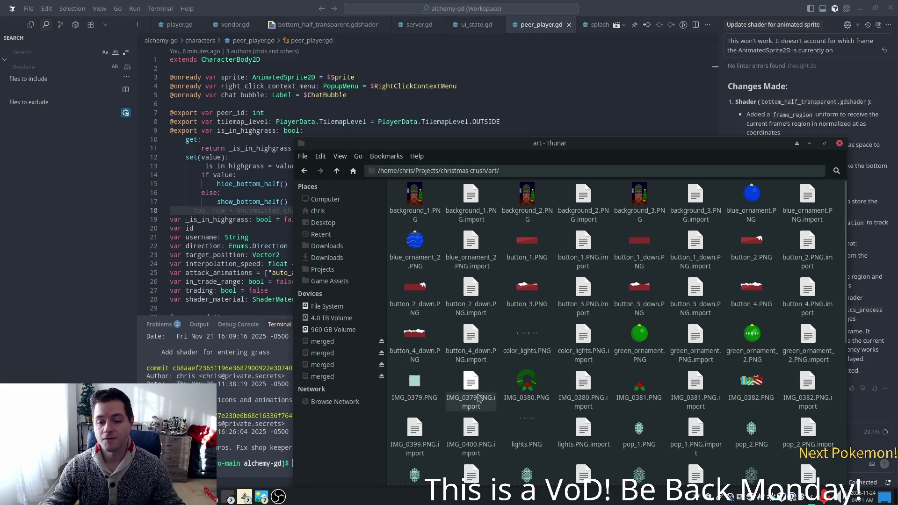
scroll("down", 3)
scroll("down", 3)
scroll("up", 3)
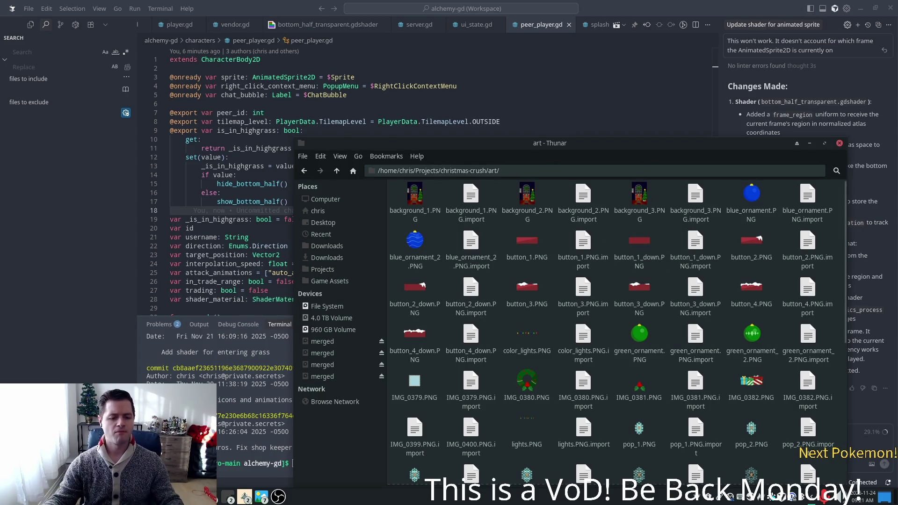
key("alt+Tab")
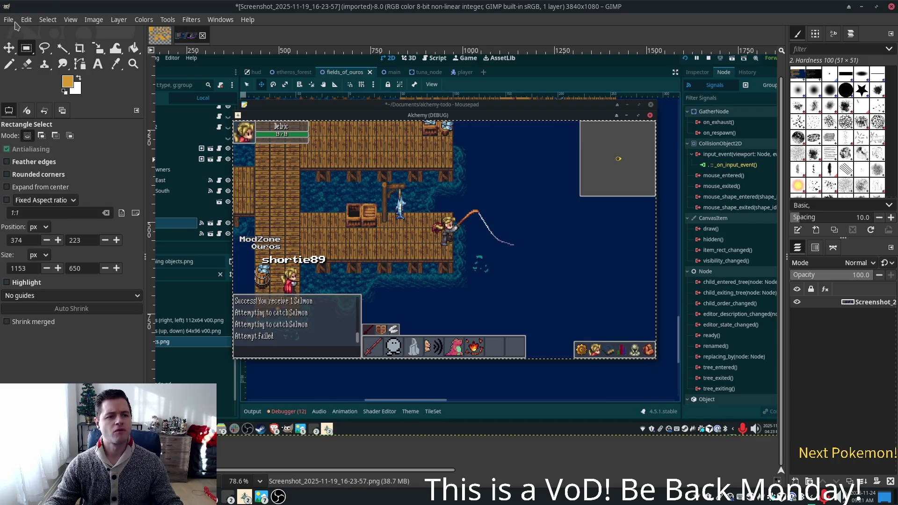
Step: Create a new blank image with width 1920 and height 1080 pixels
left_click(13, 20)
left_click(18, 34)
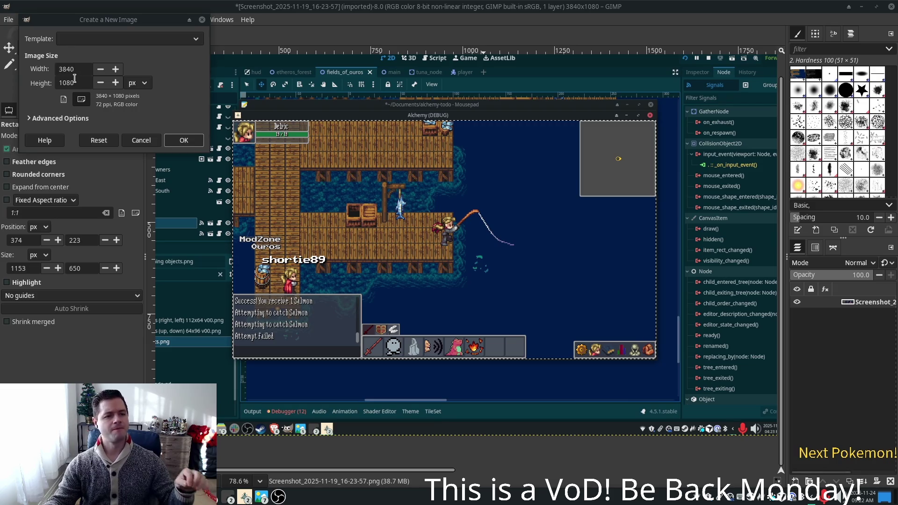
double_click(71, 71)
type("192")
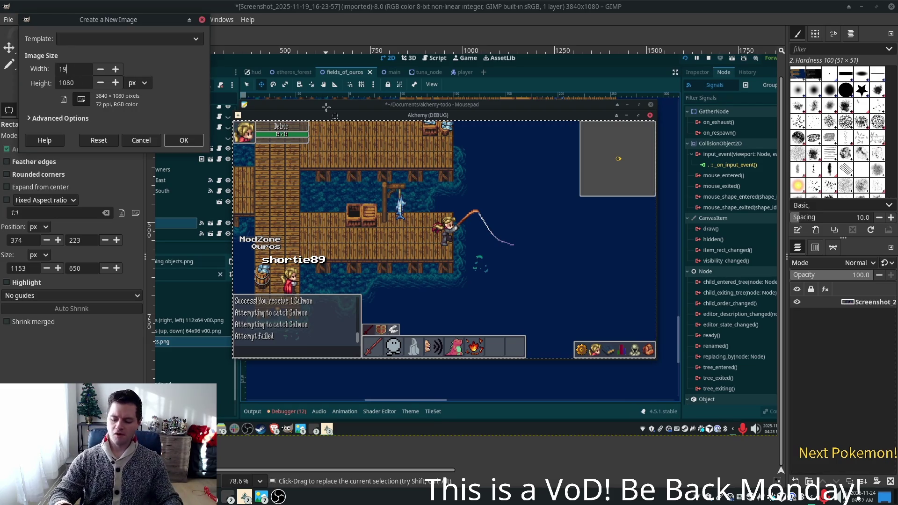
type("0")
key("Tab")
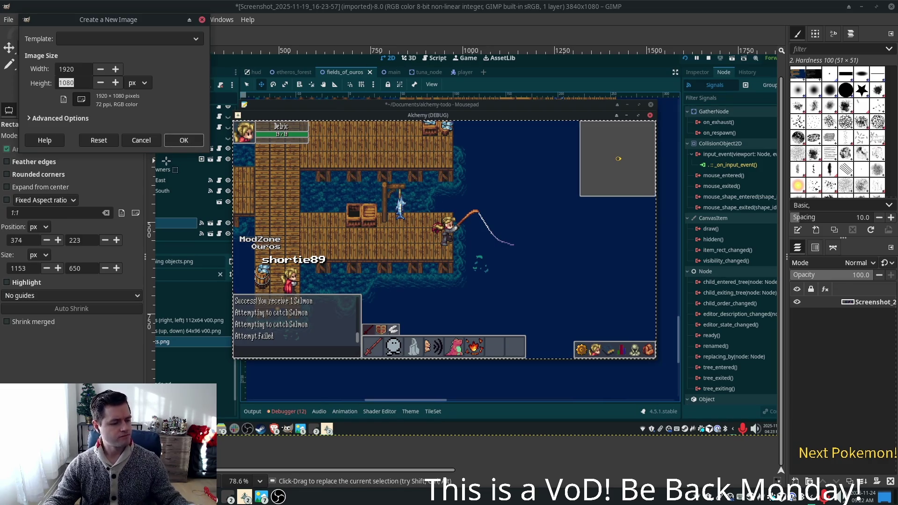
left_click(182, 143)
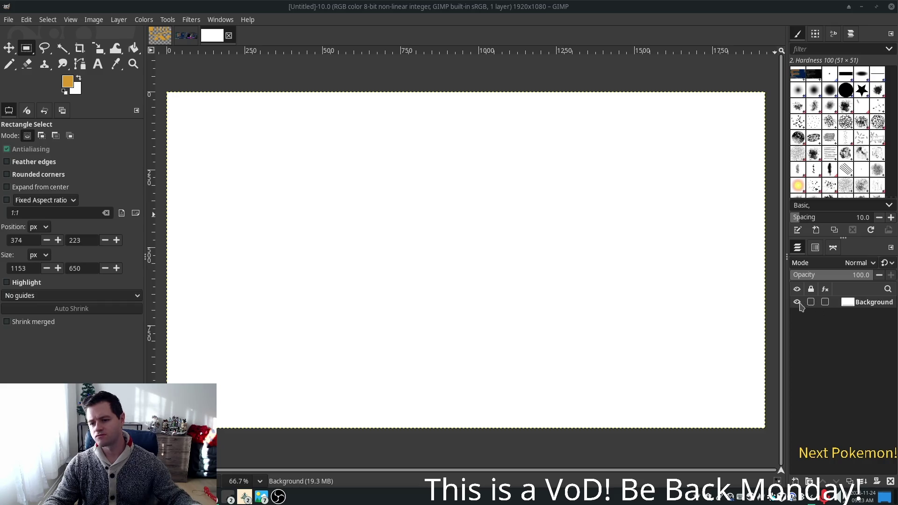
Step: Hide the white Background layer and bring up the New Layer settings
left_click(798, 303)
right_click(801, 305)
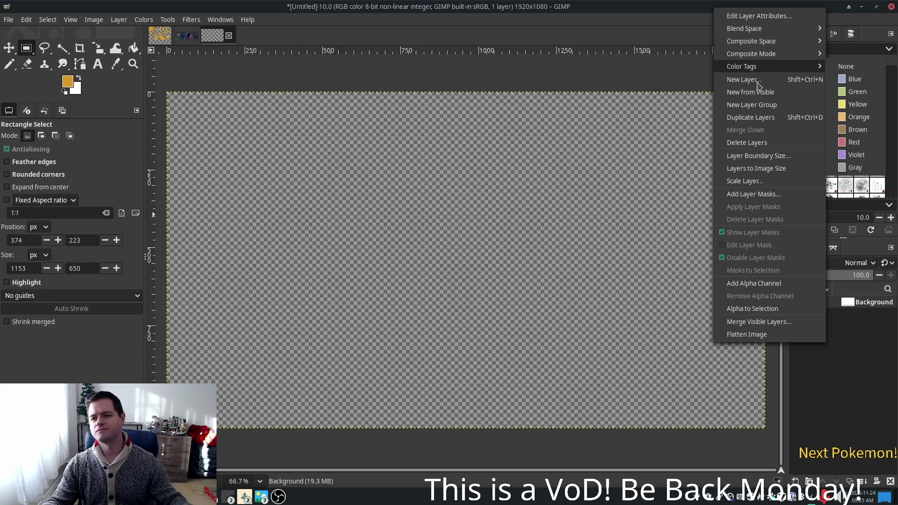
left_click(758, 81)
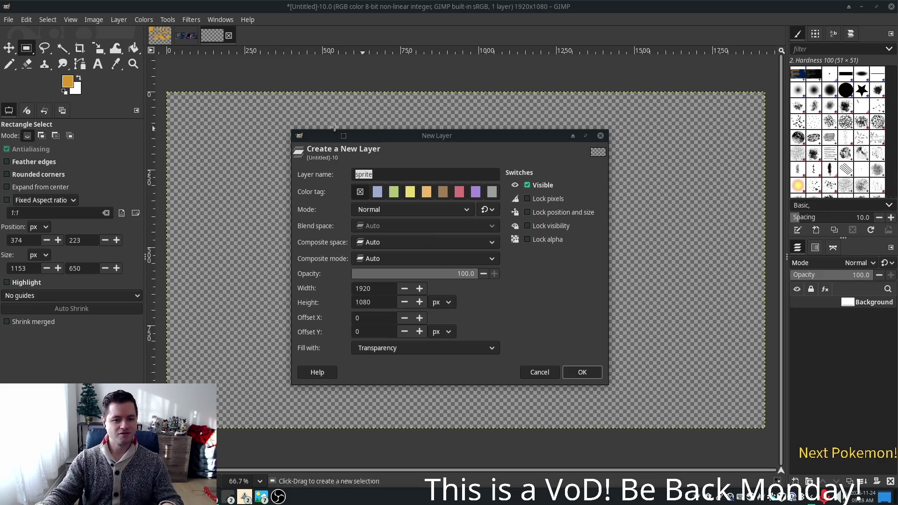
Step: Rename the new transparent layer from 'sprite' to 'Border' and create it
left_click(354, 178)
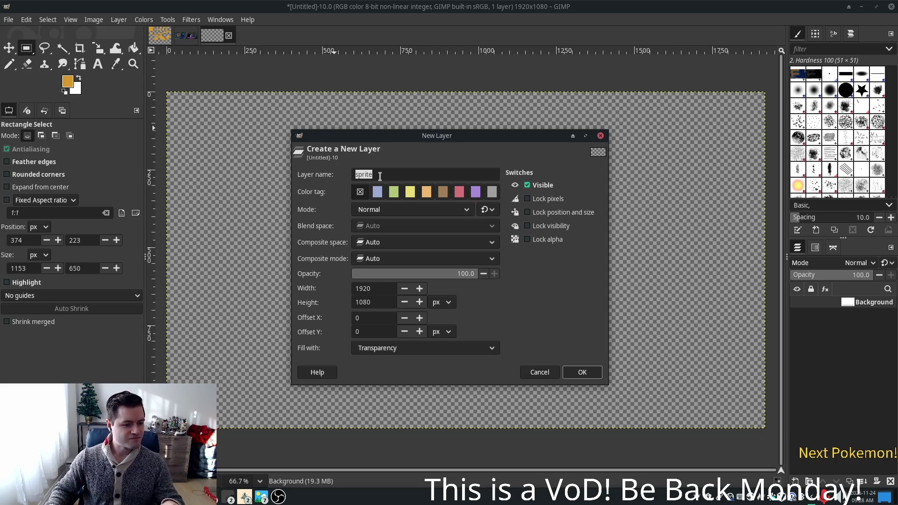
key("Right")
key("BackSpace")
key("BackSpace")
key("BackSpace")
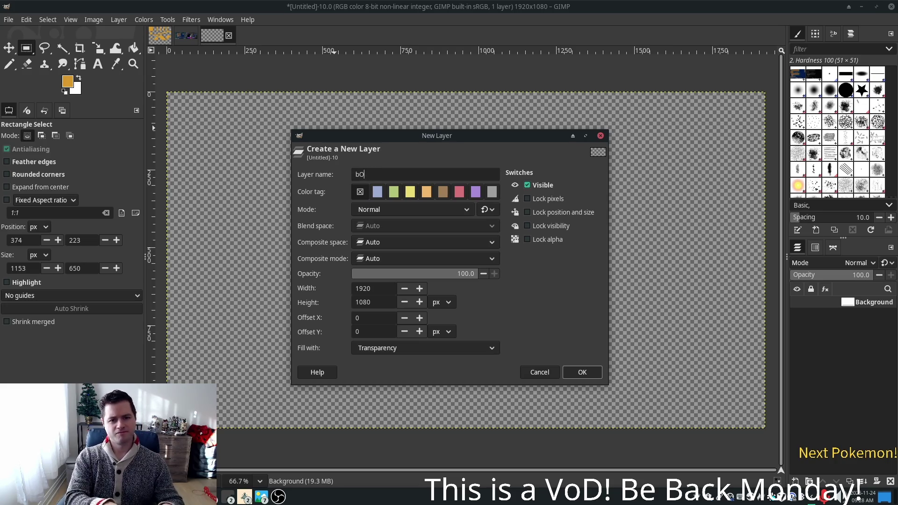
type("Bor")
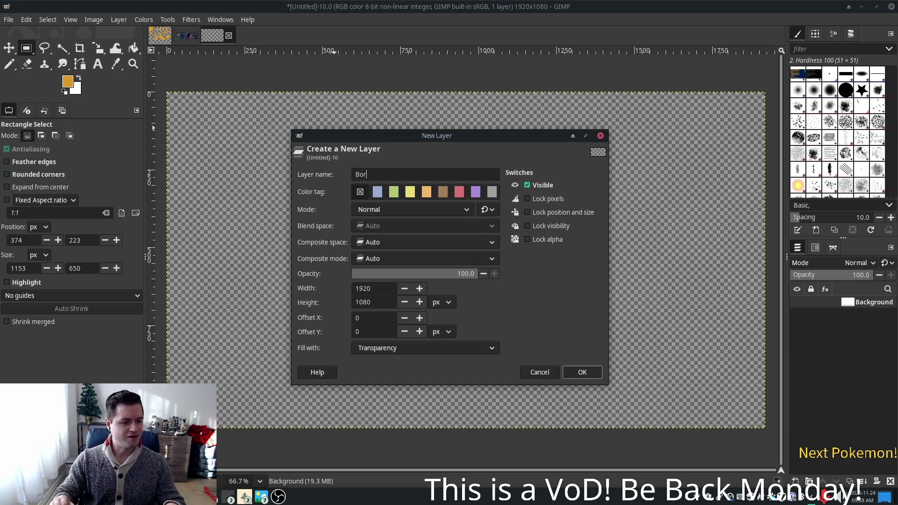
type("sd")
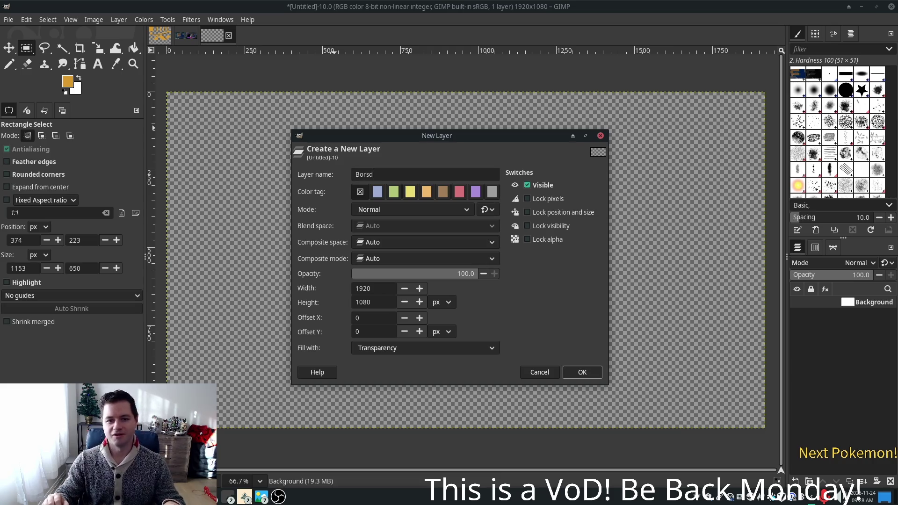
key("BackSpace")
key("BackSpace")
type("der")
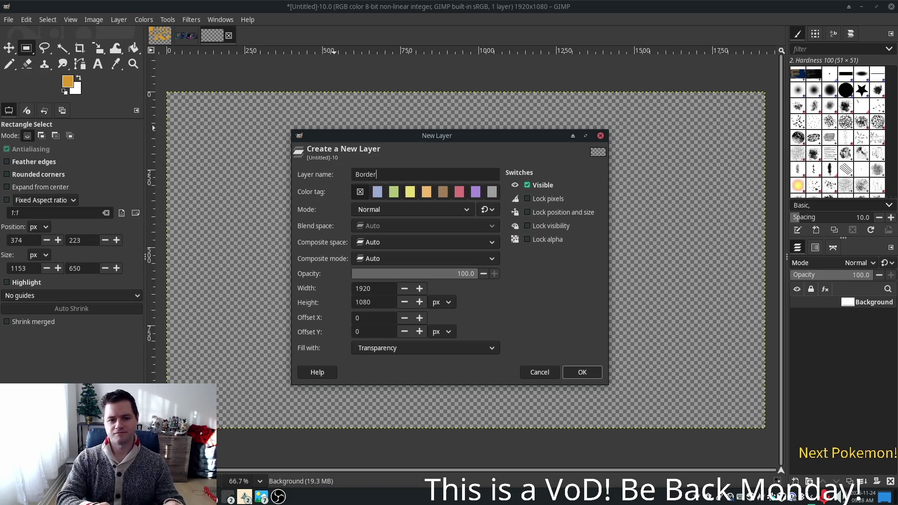
key("Return")
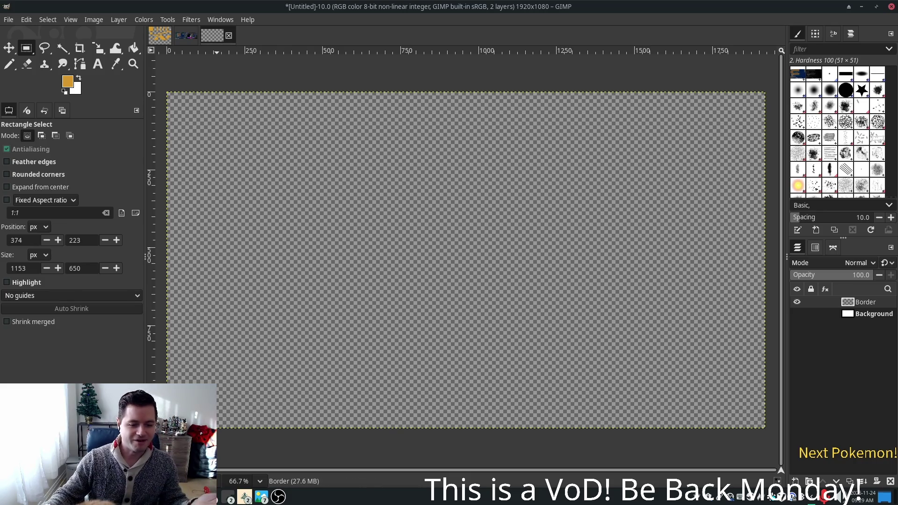
Step: Bring the art folder's file manager window up beside the GIMP canvas
left_click(227, 497)
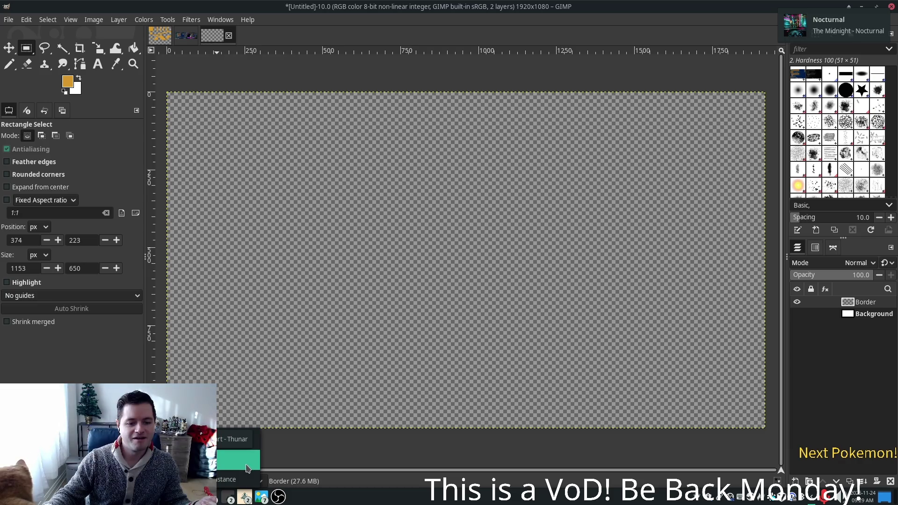
left_click(246, 463)
left_click_drag(527, 145, 253, 101)
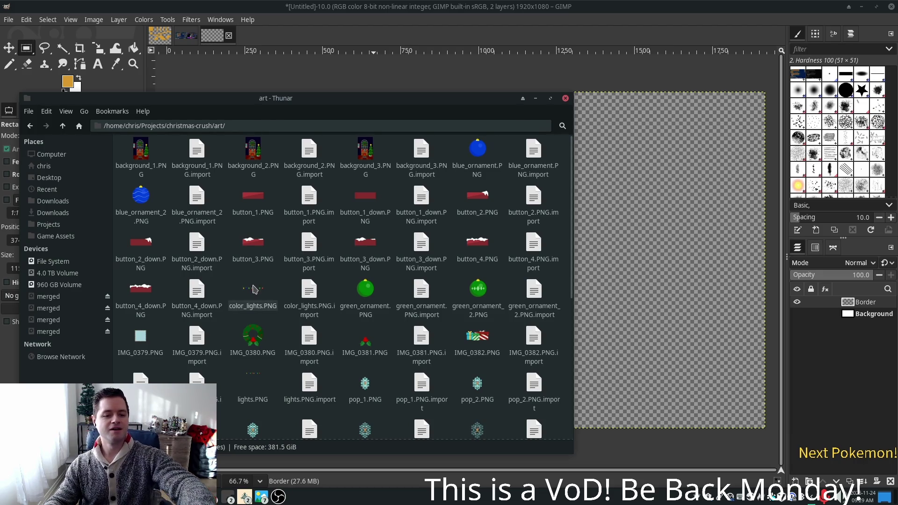
Step: Drop color_lights.PNG into the image as a layer, converting it to built-in sRGB
left_click_drag(252, 290, 650, 142)
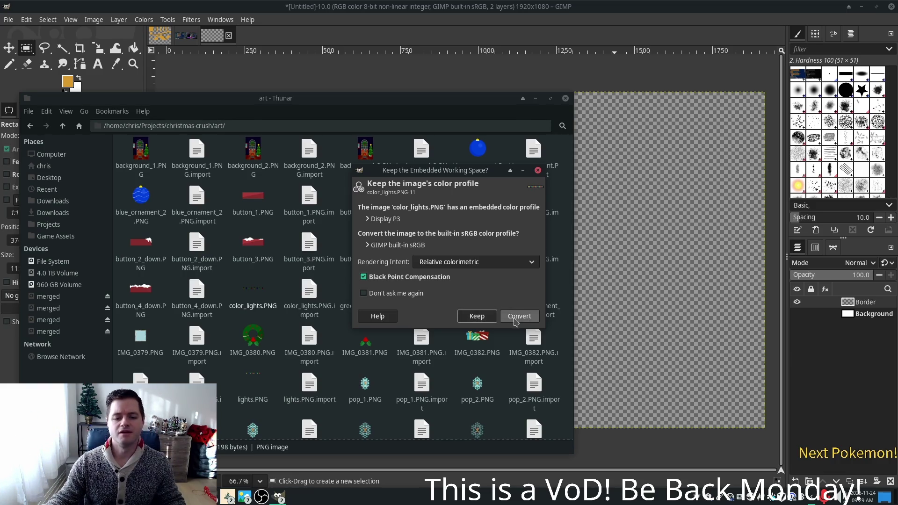
left_click(515, 319)
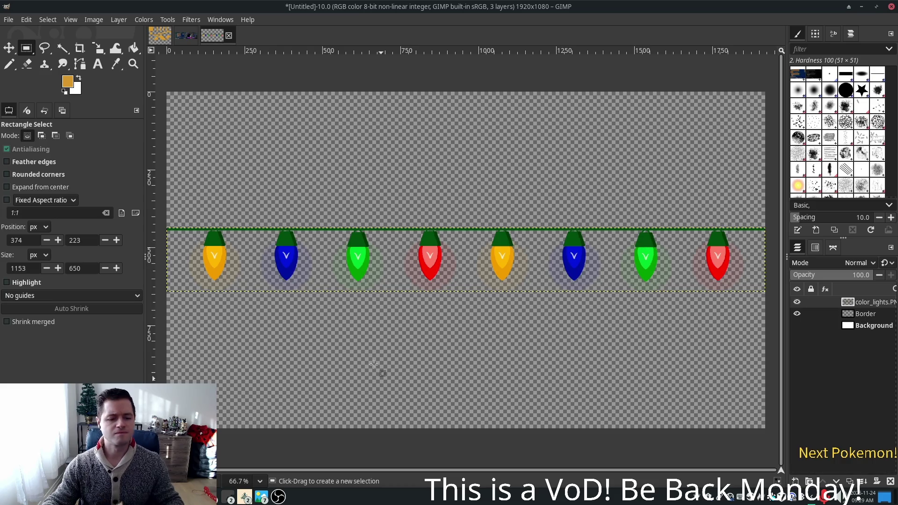
key("alt+Tab")
left_click(249, 320)
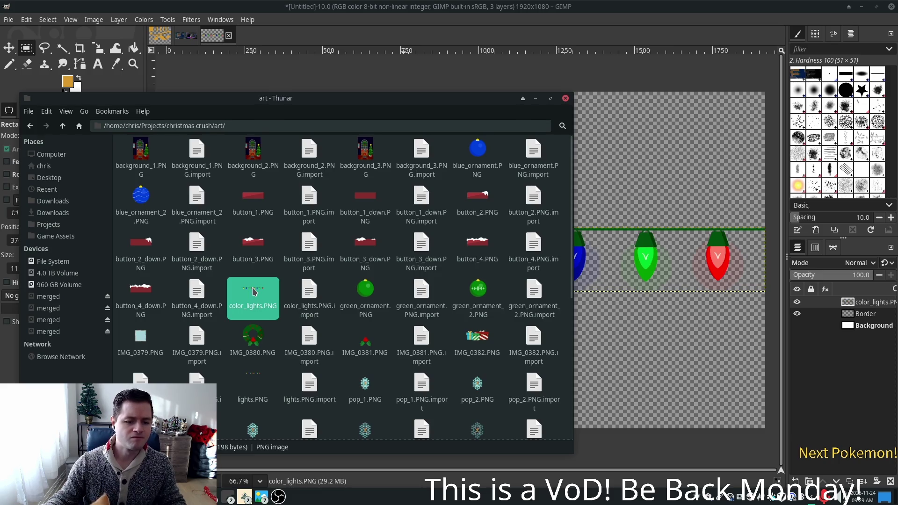
Step: Confirm in its Properties that color_lights.PNG is 1920x205 pixels, then close Thunar
right_click(253, 291)
left_click(289, 437)
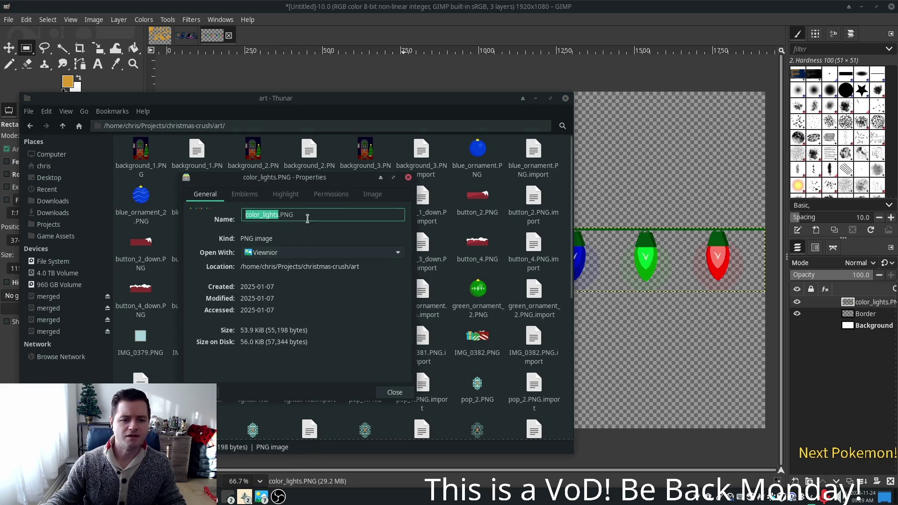
left_click(373, 194)
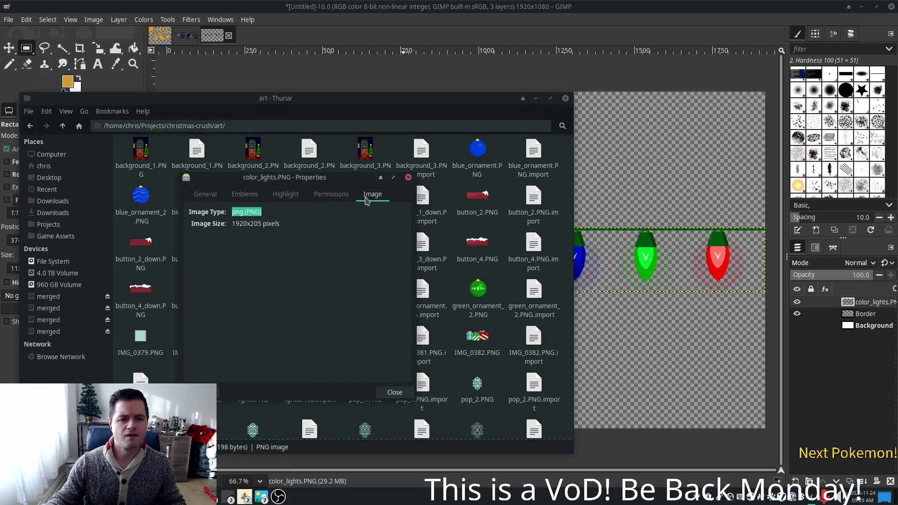
left_click(408, 177)
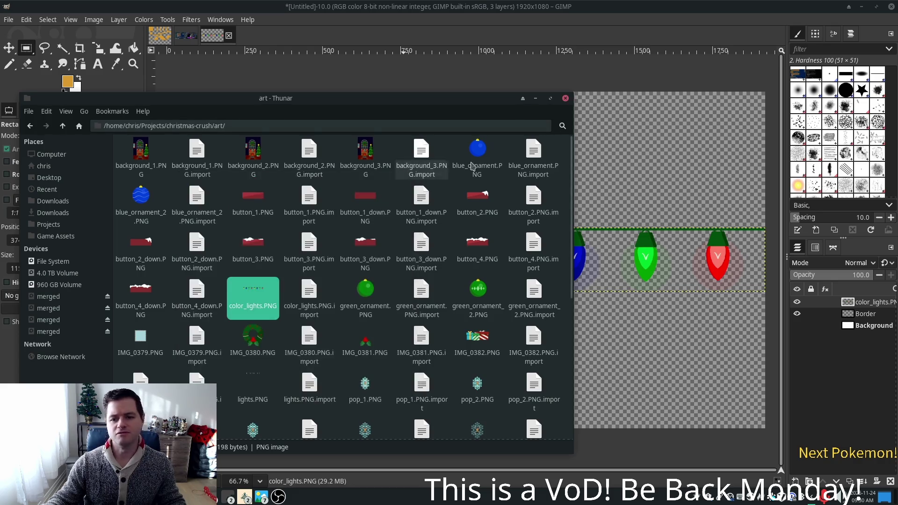
left_click(565, 98)
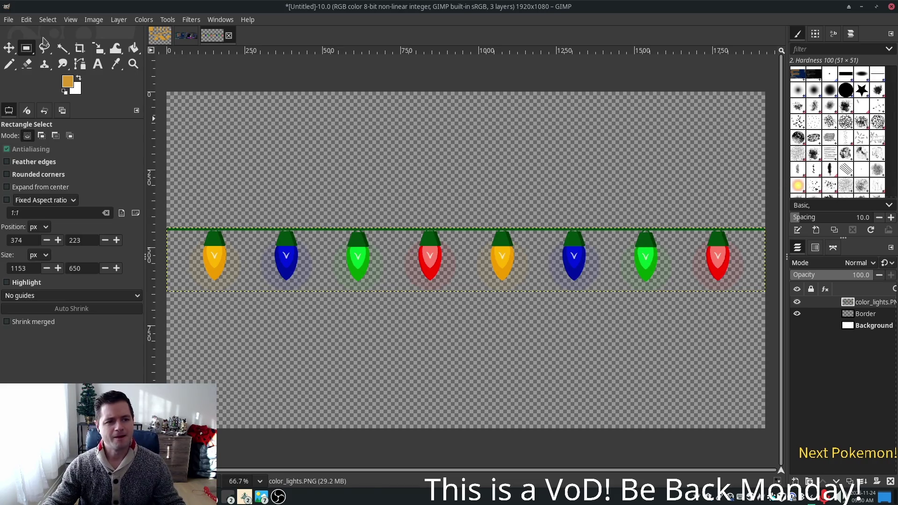
Step: Scale the lights layer proportionally, chain locked, down to about 628x67 pixels
left_click(8, 48)
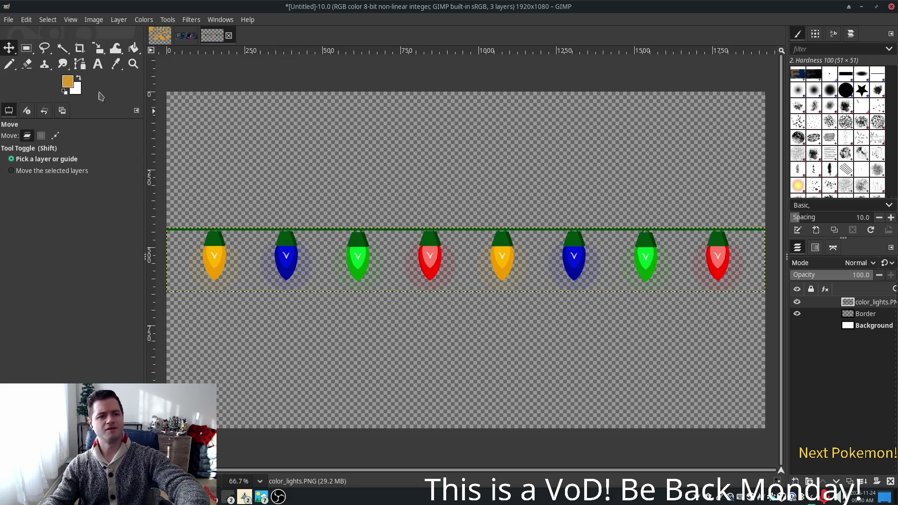
left_click(98, 48)
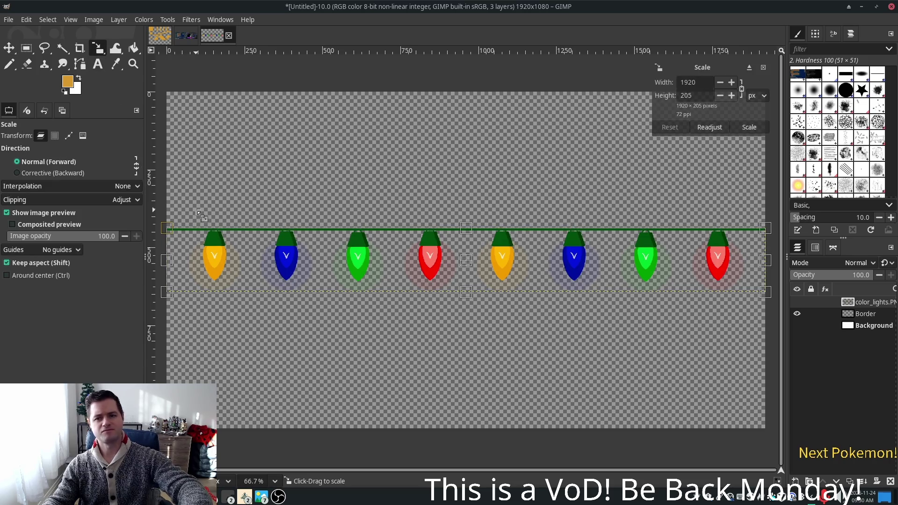
left_click(742, 90)
left_click_drag(759, 287, 362, 192)
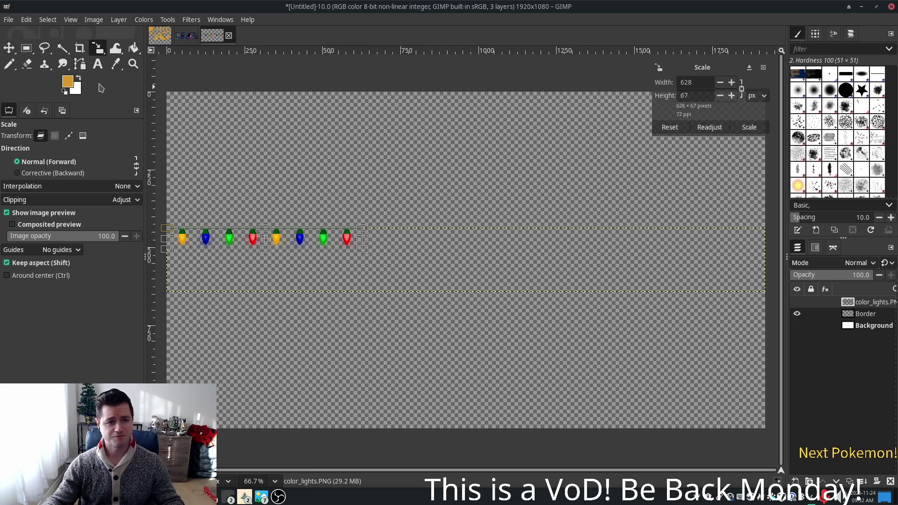
key("Return")
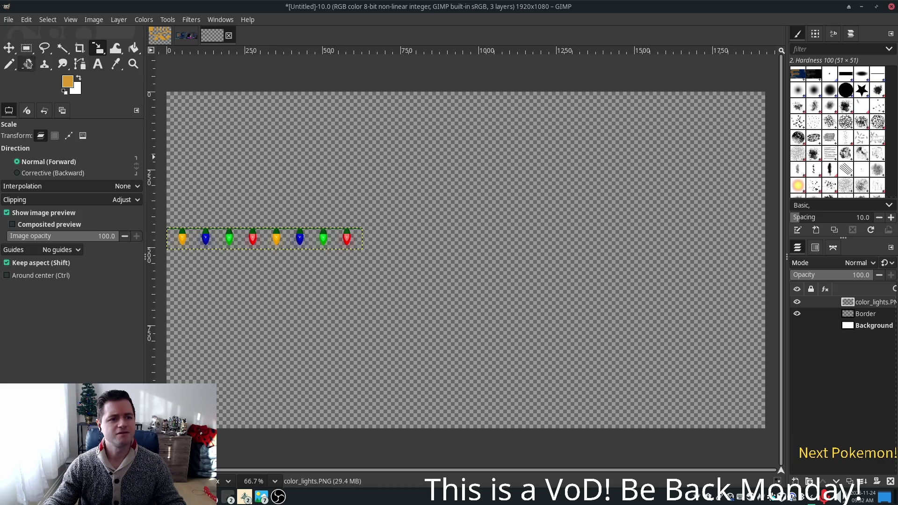
Step: Drag the shrunken lights strip up toward the top-left corner with the Move tool
key("m")
left_click(52, 171)
left_click_drag(247, 239, 246, 105)
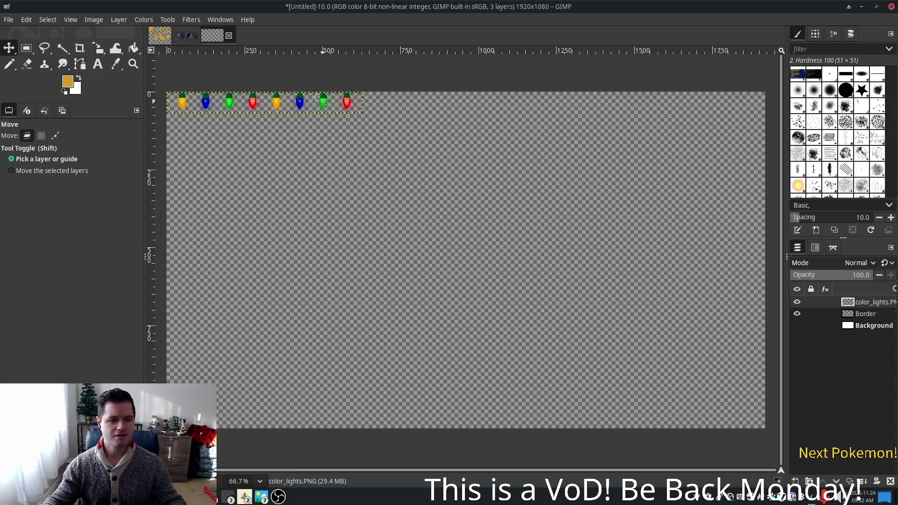
Step: Scroll the view to check the strip sits at the canvas's top-left corner
scroll("up", 3)
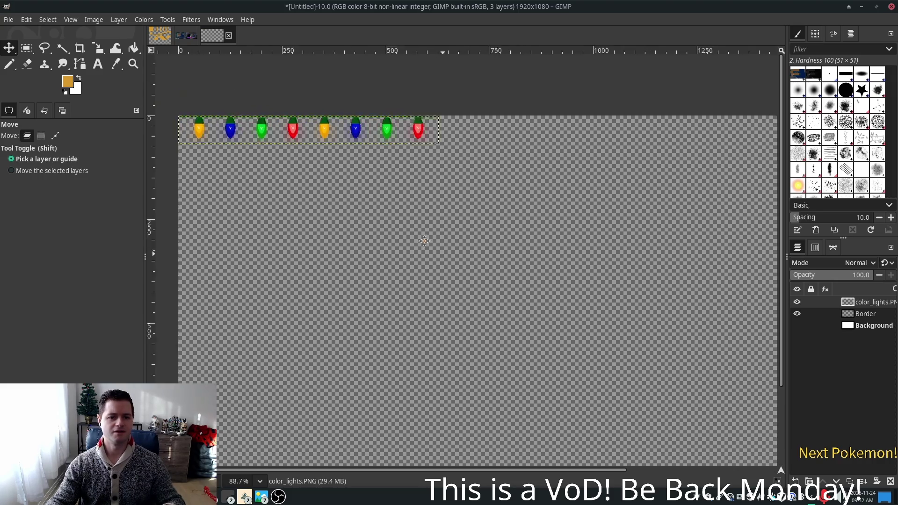
scroll("down", 3)
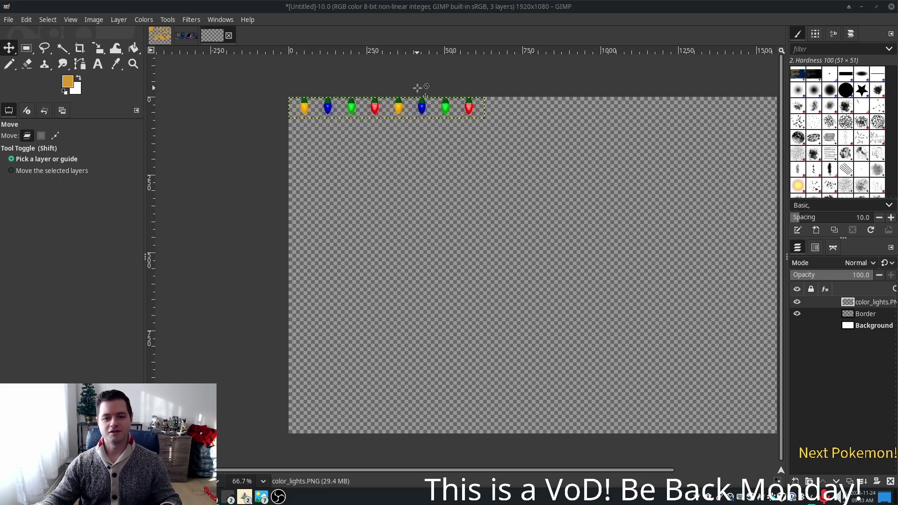
key("alt")
Step: Copy and paste the lights layer, placing the copy right after the original row
scroll("up", 3)
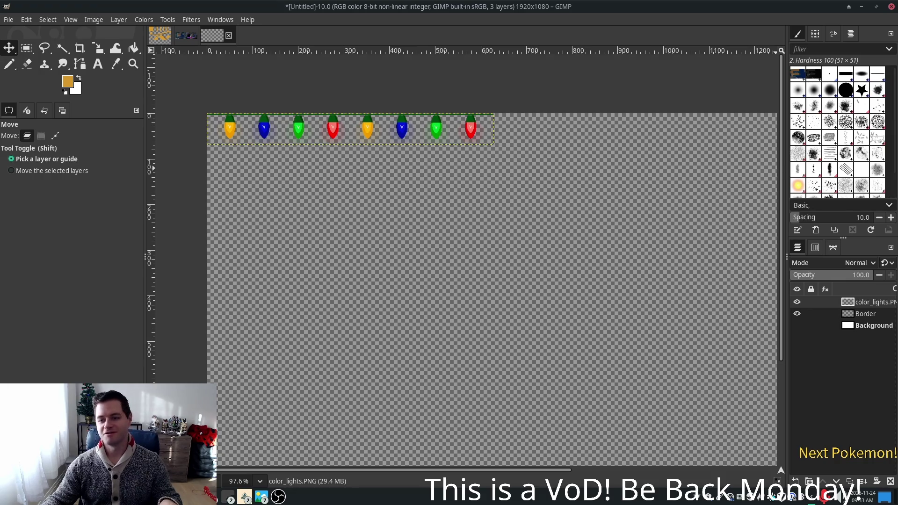
scroll("down", 3)
scroll("up", 3)
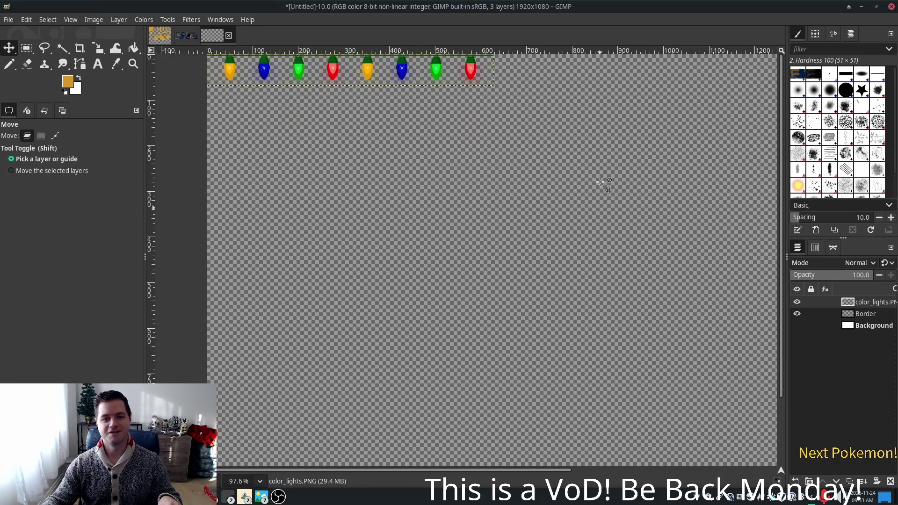
scroll("down", 3)
scroll("up", 3)
scroll("right", 3)
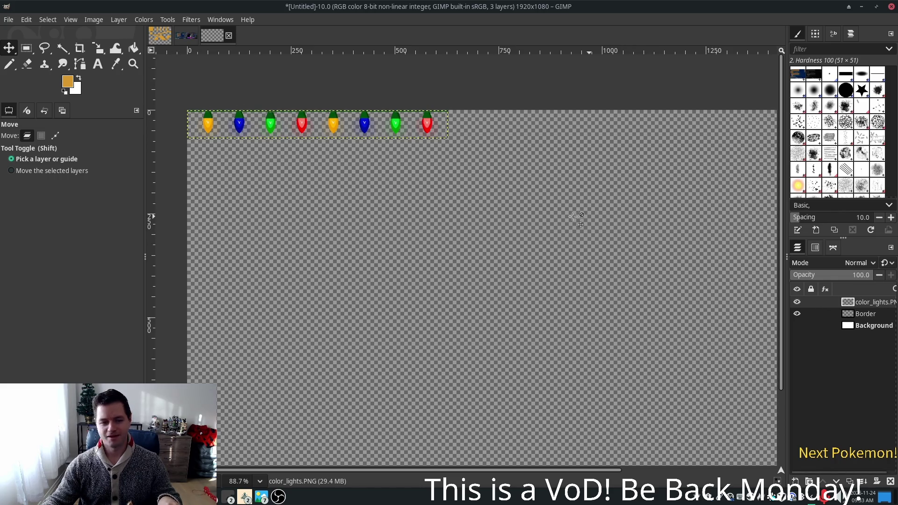
key("ctrl+c")
key("ctrl+v")
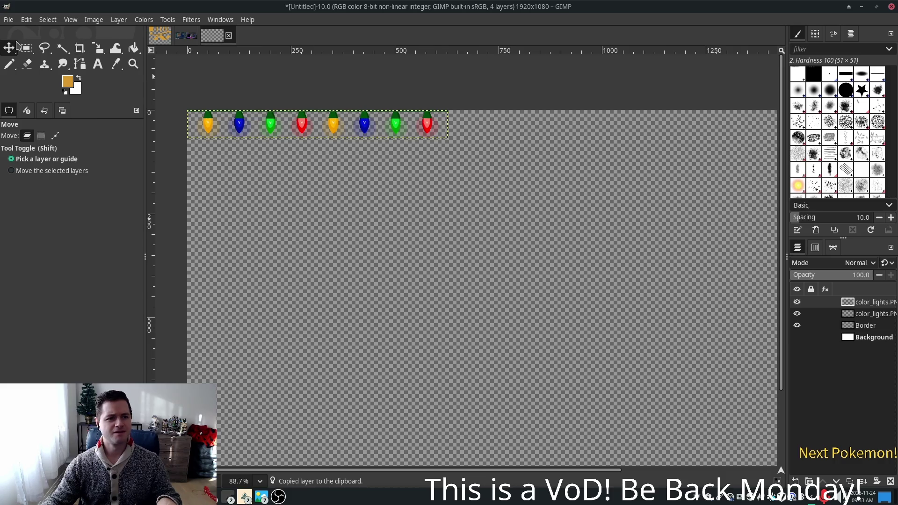
left_click_drag(333, 122, 594, 122)
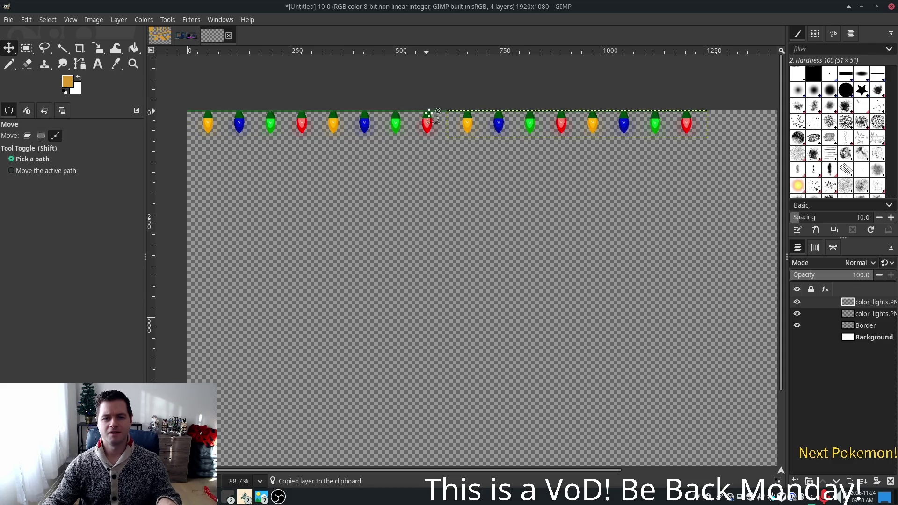
Step: Scroll along the top edge to inspect the two joined strips, about 1250 px wide
scroll("up", 3)
scroll("up", 3)
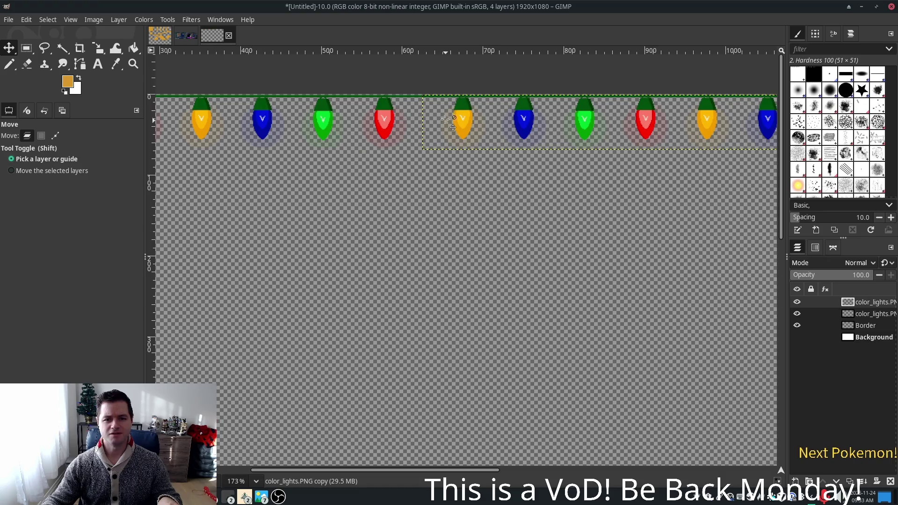
scroll("up", 3)
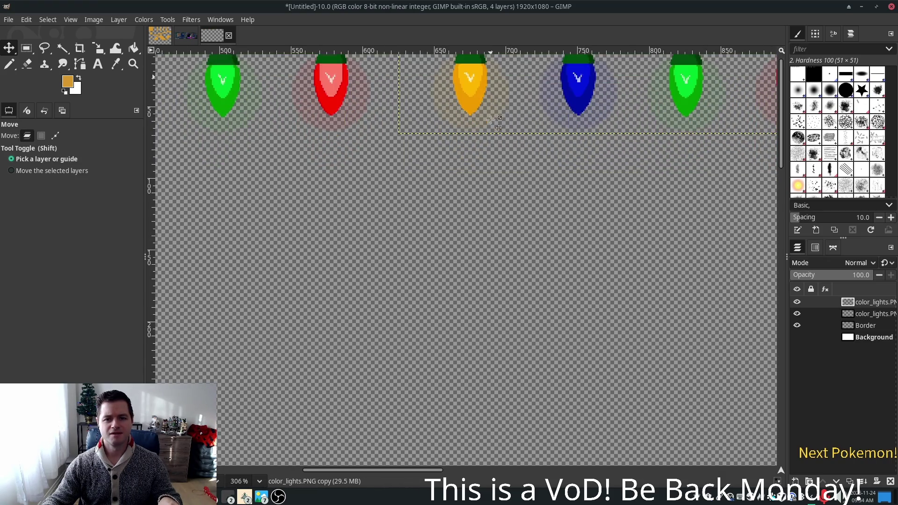
scroll("down", 3)
scroll("down", 3)
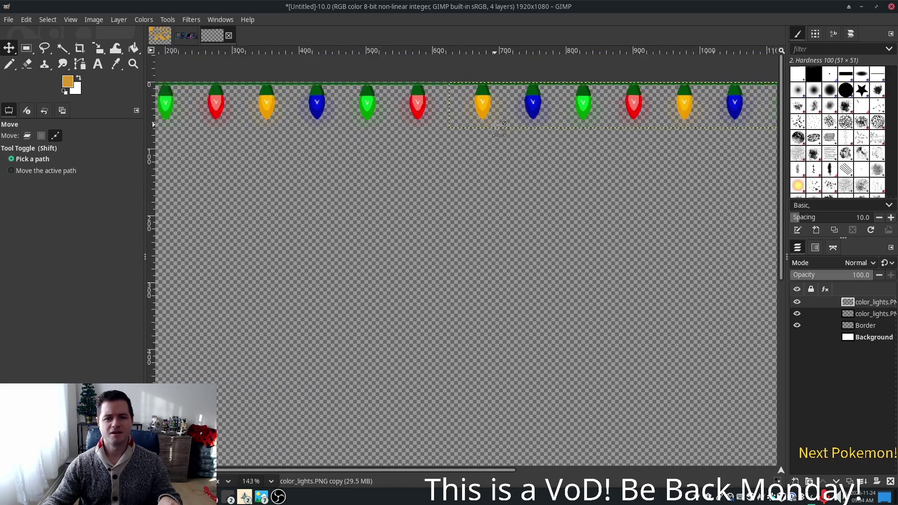
scroll("down", 3)
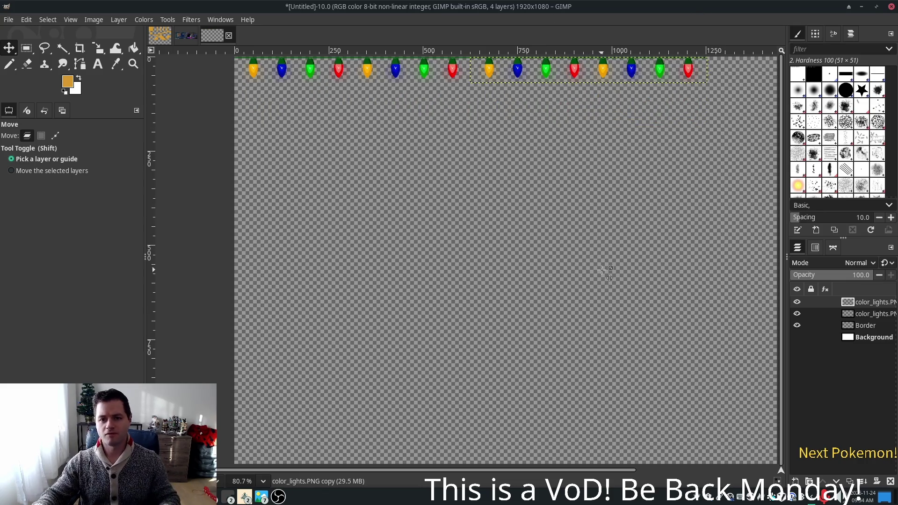
scroll("down", 3)
scroll("right", 3)
scroll("up", 3)
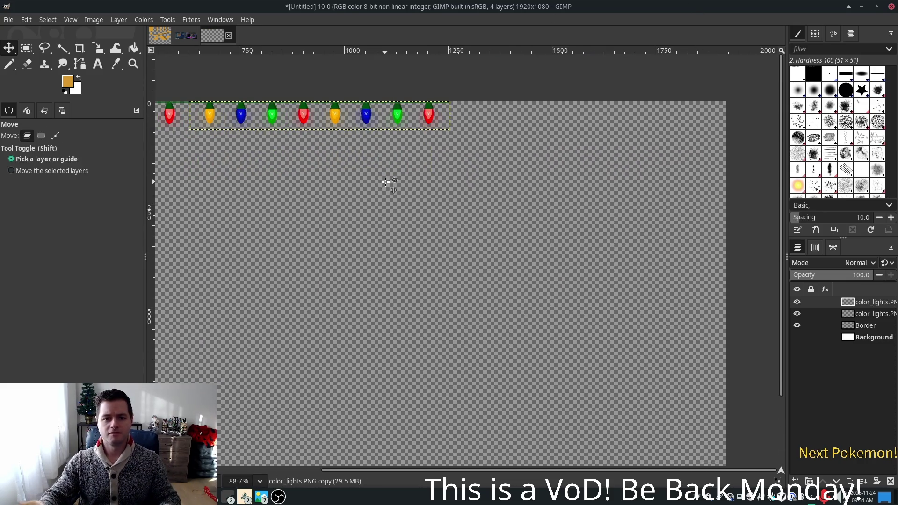
Step: Paste a third lights strip and slide it right to extend the bulb row
key("ctrl+c")
key("ctrl+v")
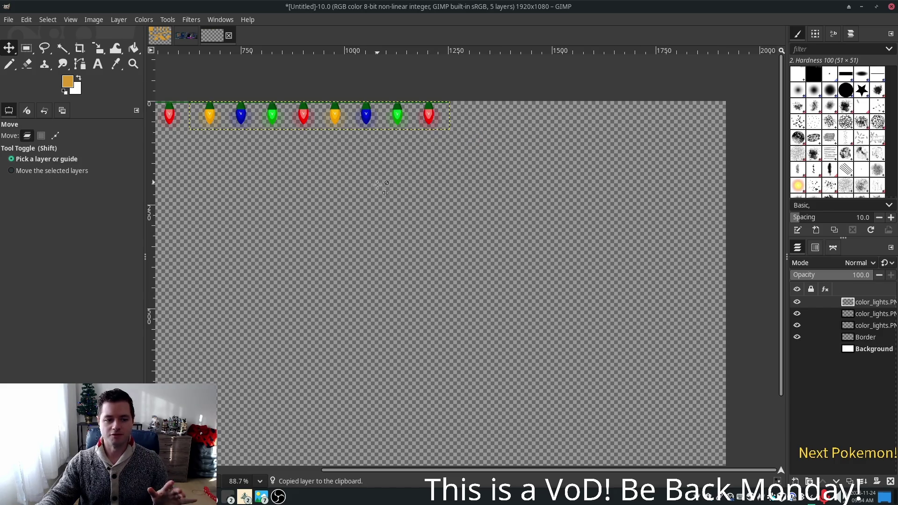
scroll("down", 3)
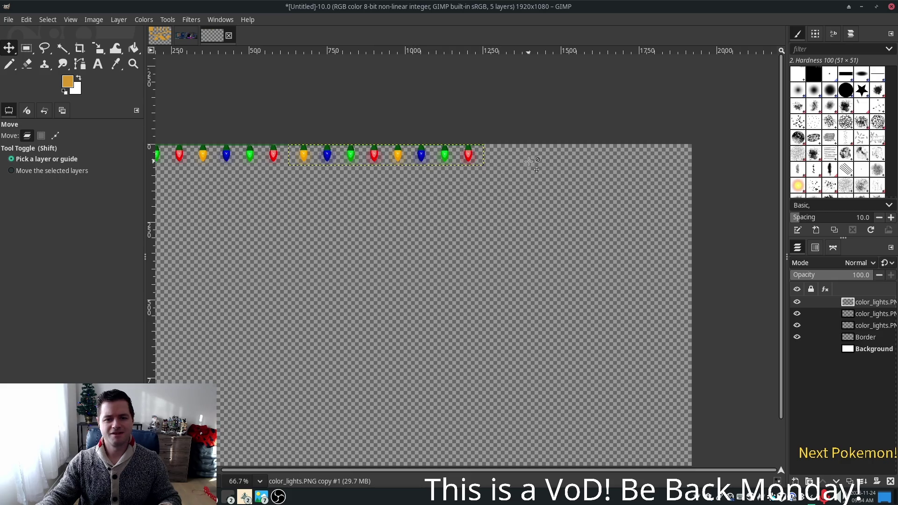
left_click_drag(420, 161, 618, 158)
Step: Nudge the third strip up one pixel and left to close the gap
scroll("up", 3)
scroll("up", 3)
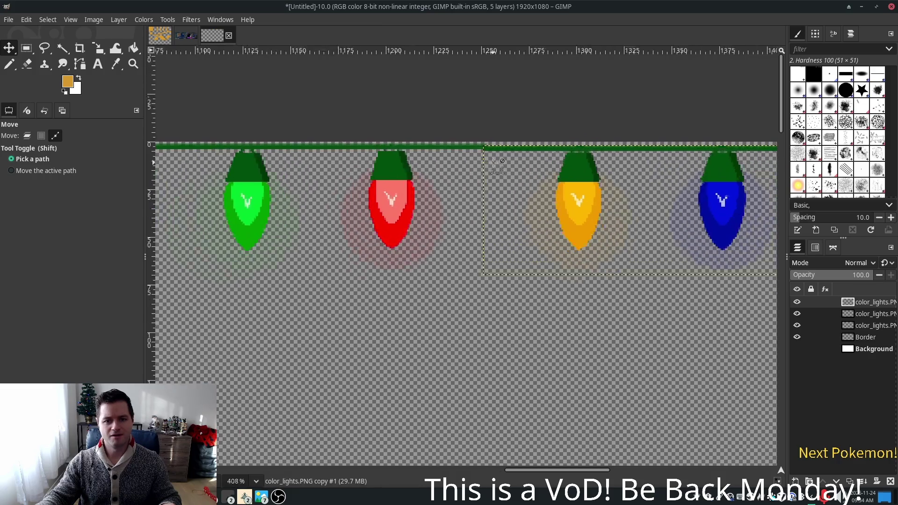
scroll("up", 3)
left_click_drag(603, 182, 603, 177)
scroll("down", 3)
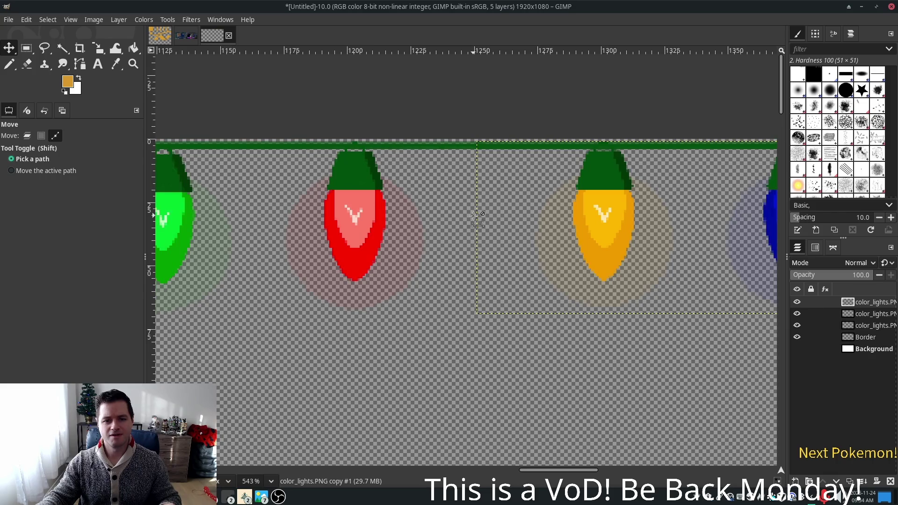
left_click_drag(592, 189, 577, 189)
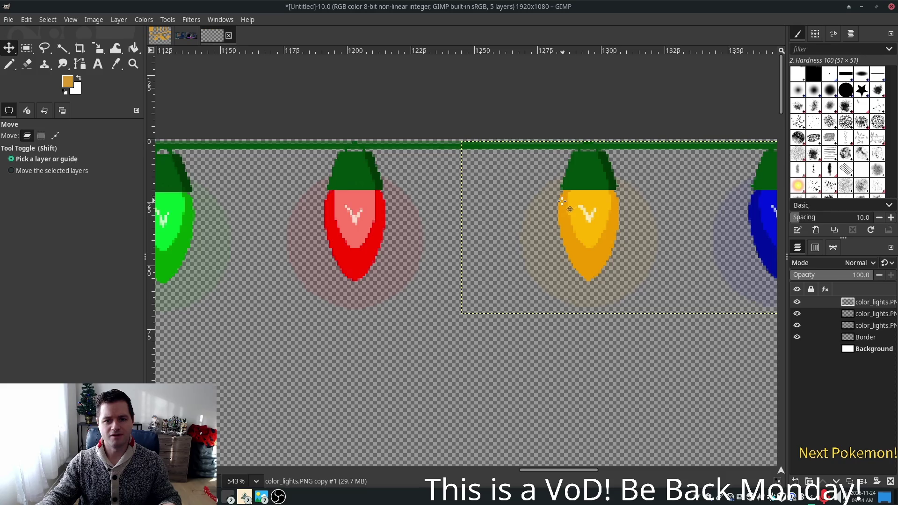
Step: Add the other lights copy layer to the layer selection
scroll("down", 3)
scroll("down", 3)
scroll("left", 3)
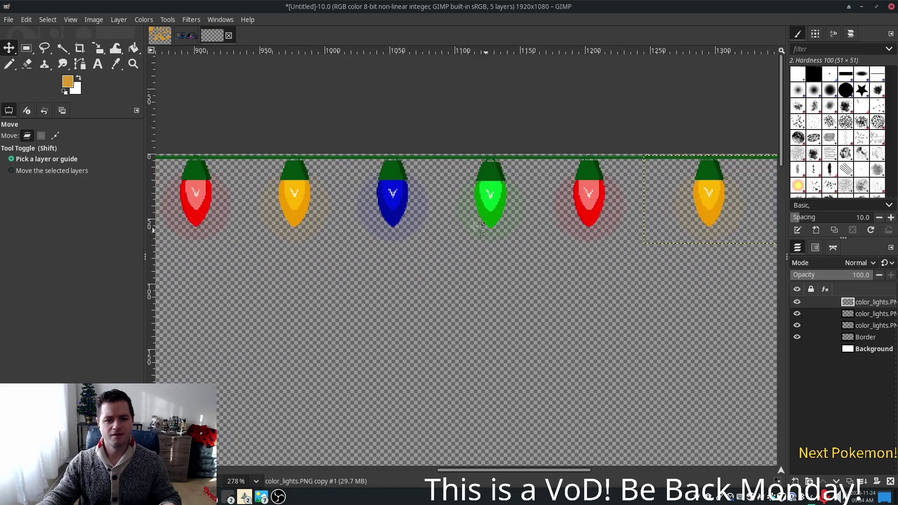
scroll("left", 3)
scroll("left", 3)
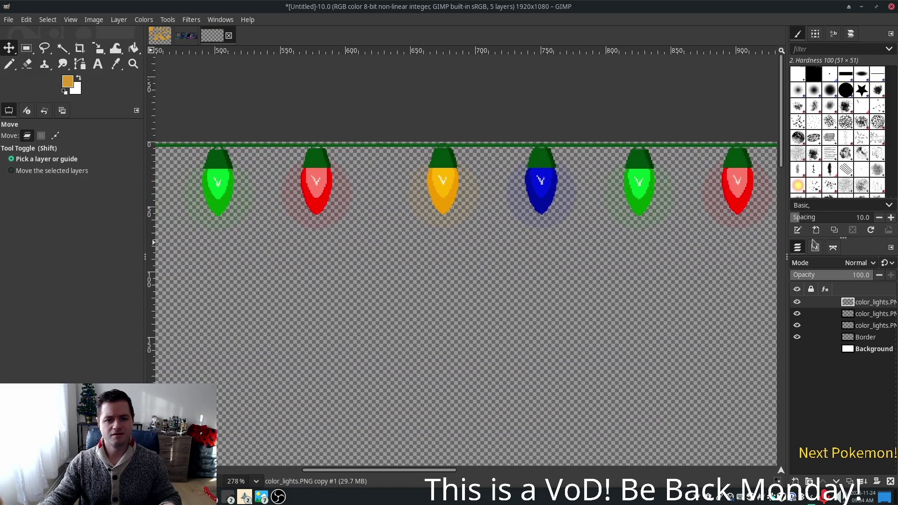
scroll("down", 3)
scroll("up", 3)
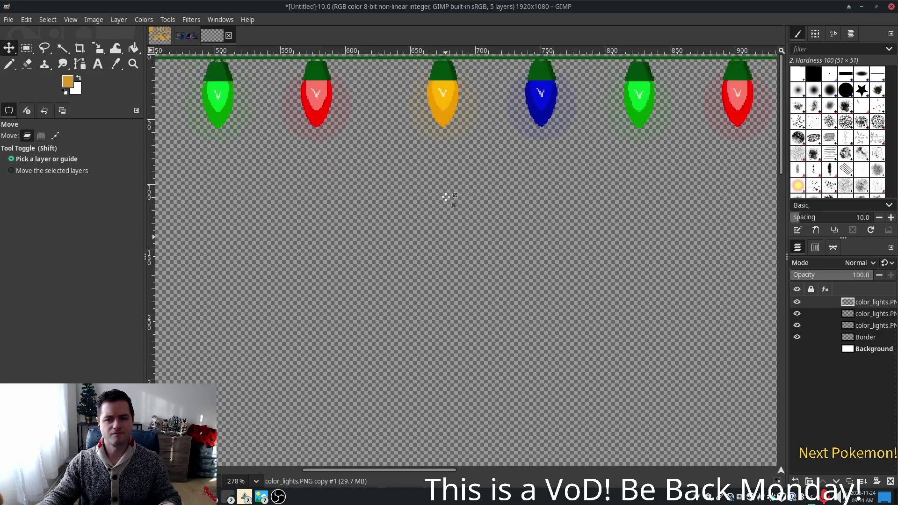
scroll("down", 3)
scroll("right", 3)
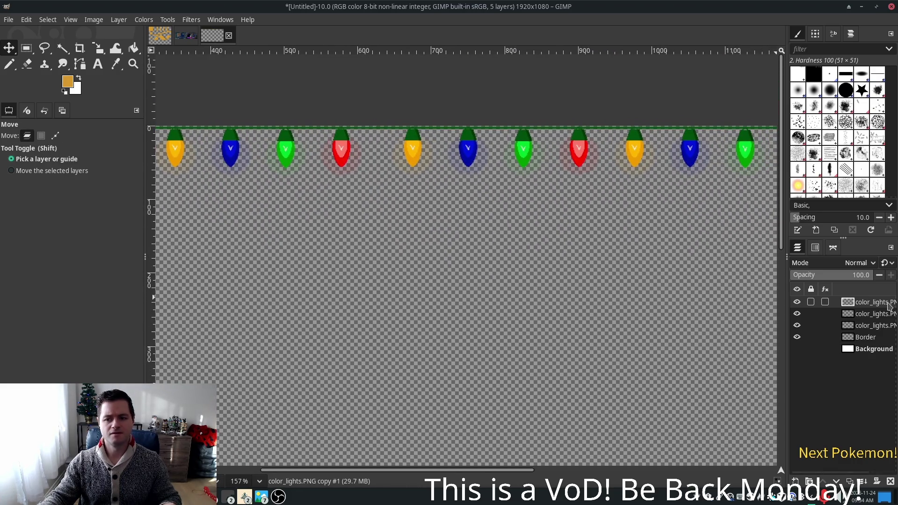
left_click(876, 316)
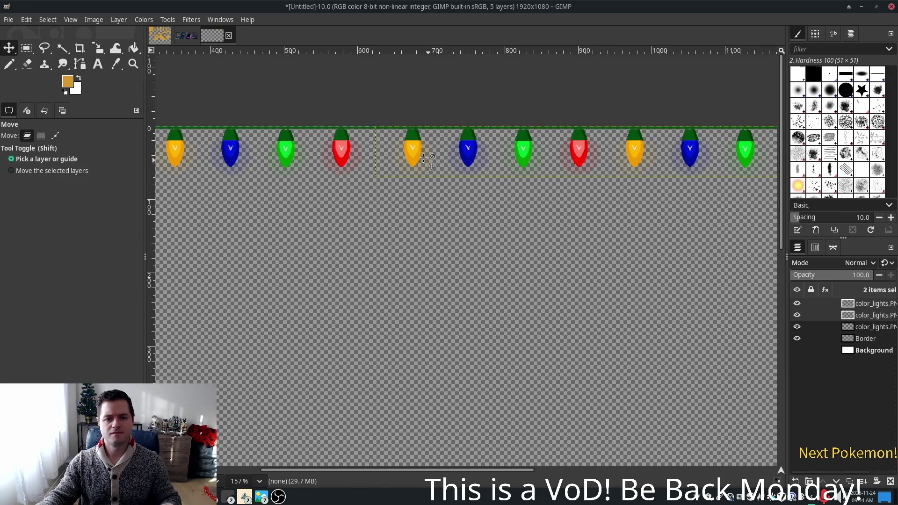
Step: Drag both copied light strips about 10 px left so the bulbs sit evenly spaced
left_click_drag(409, 143, 399, 143)
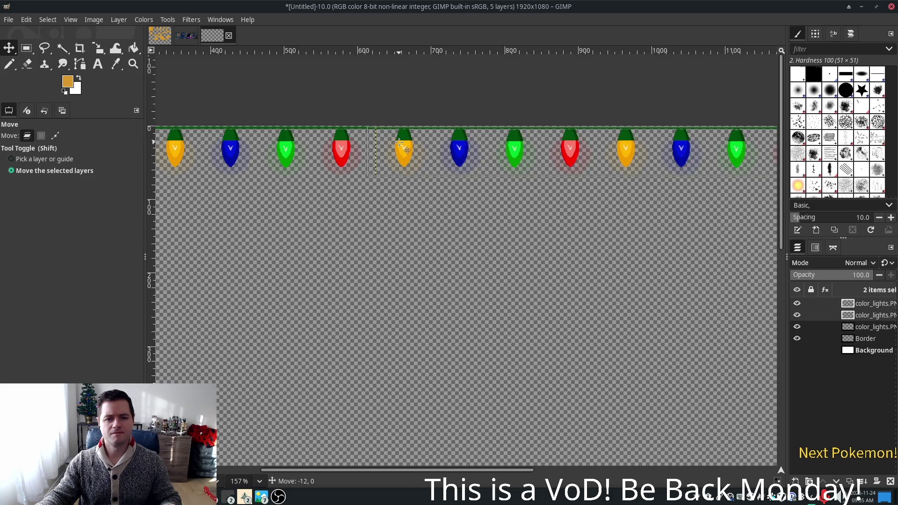
scroll("up", 3)
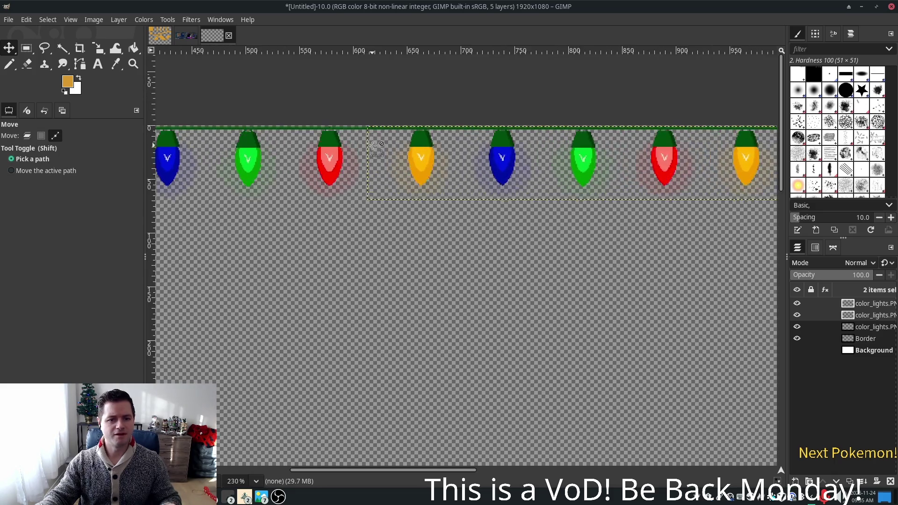
scroll("up", 3)
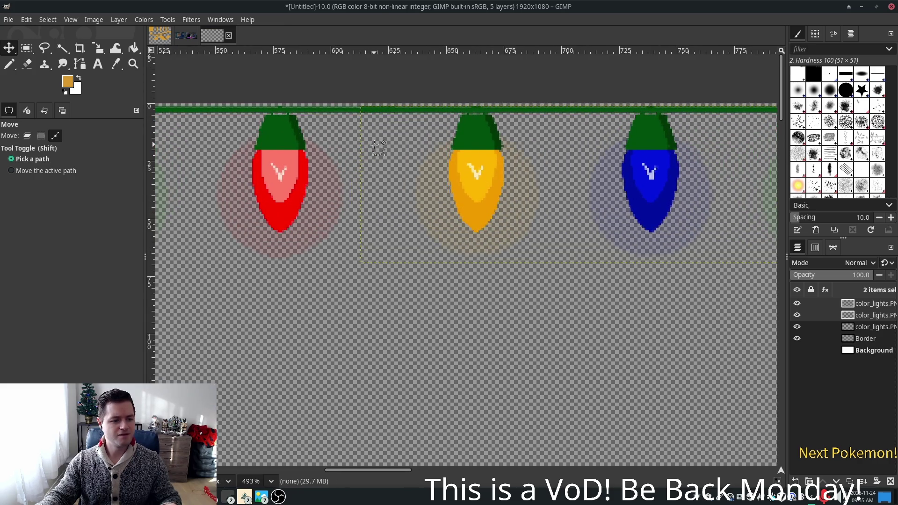
scroll("up", 3)
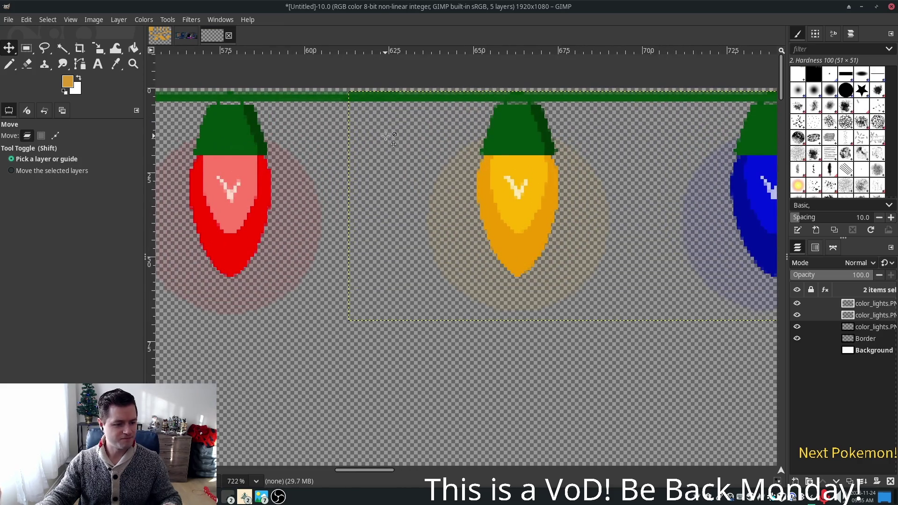
scroll("down", 3)
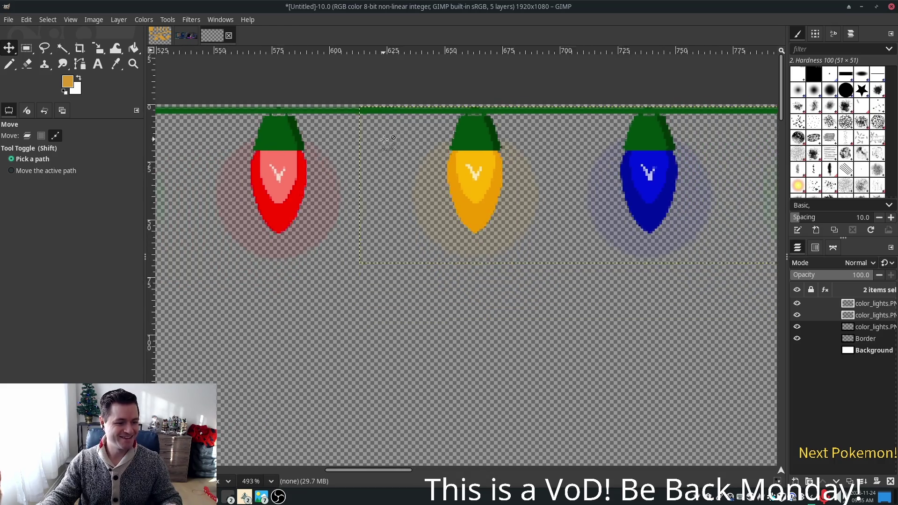
scroll("down", 3)
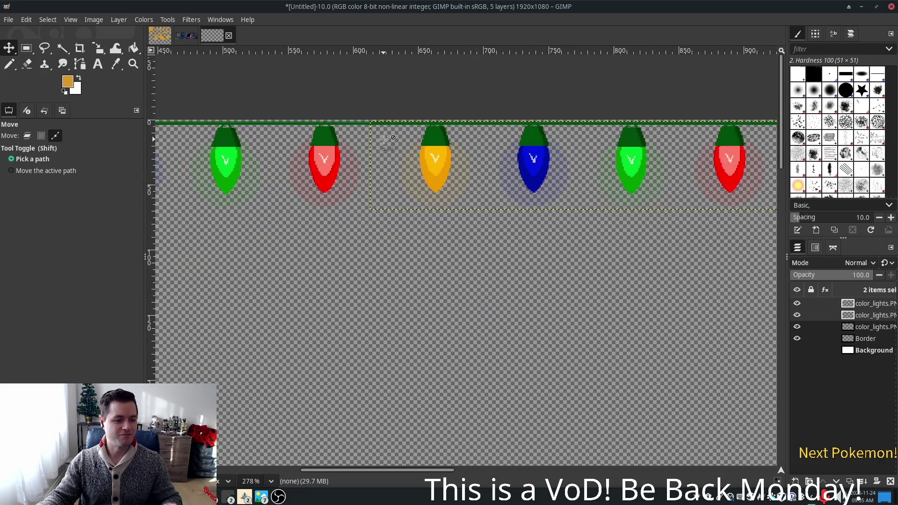
scroll("down", 3)
scroll("down", 3)
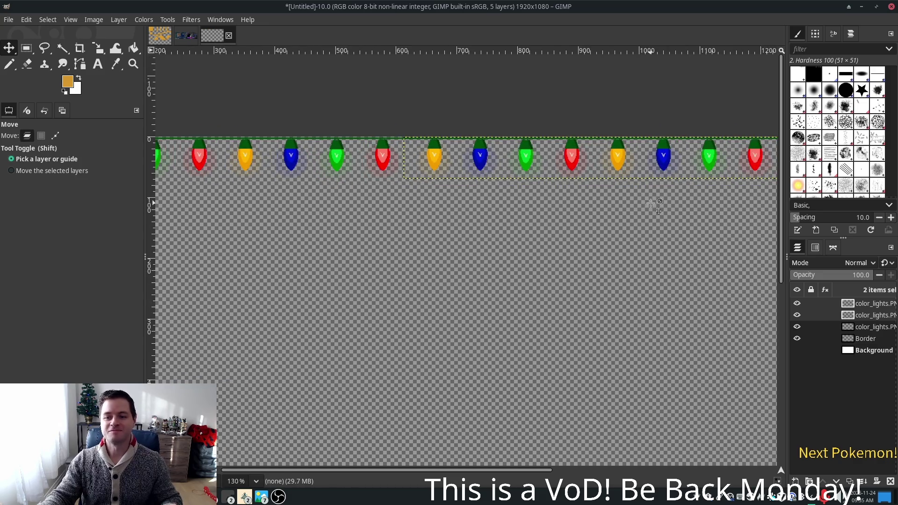
scroll("down", 3)
scroll("right", 3)
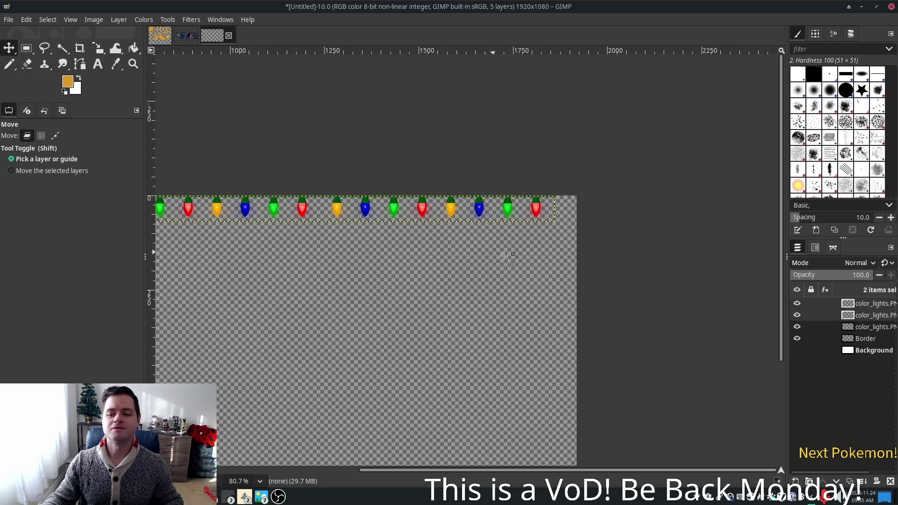
left_click(796, 314)
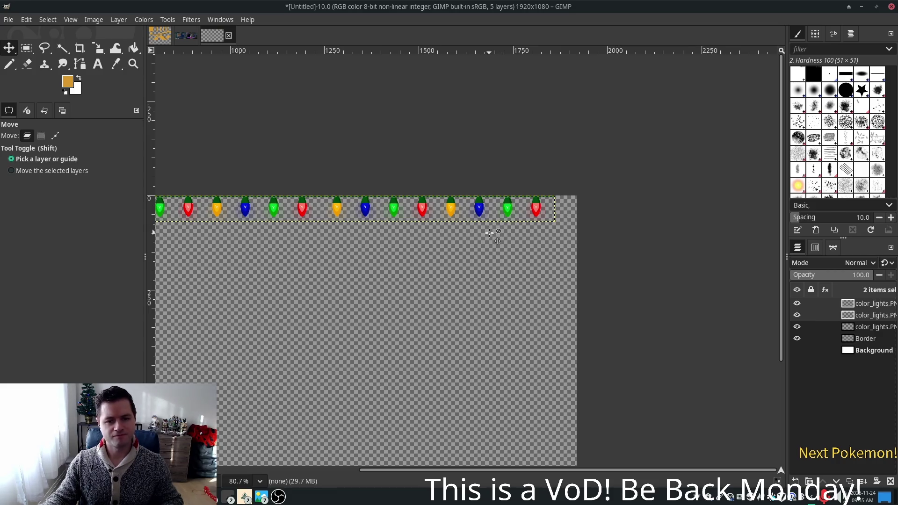
left_click(863, 304)
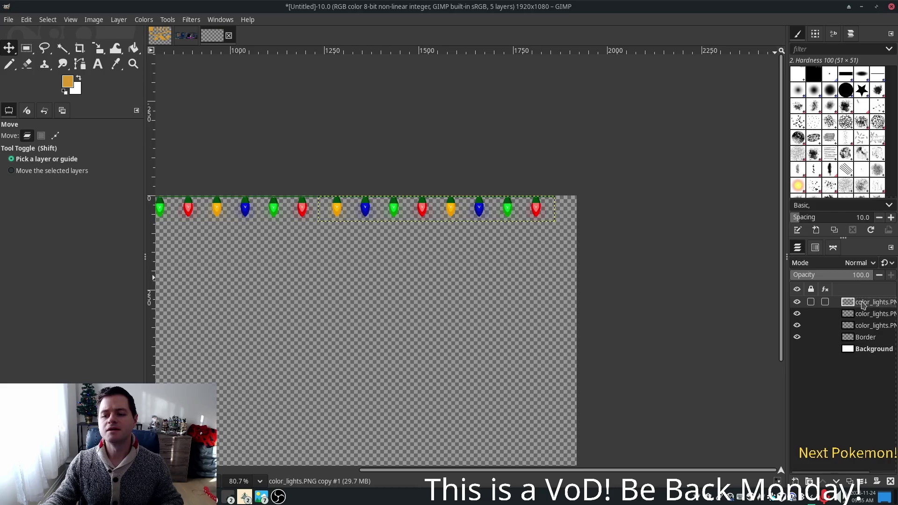
Step: Duplicate the top lights strip and slide the new copy right to extend the row
key("shift+ctrl+d")
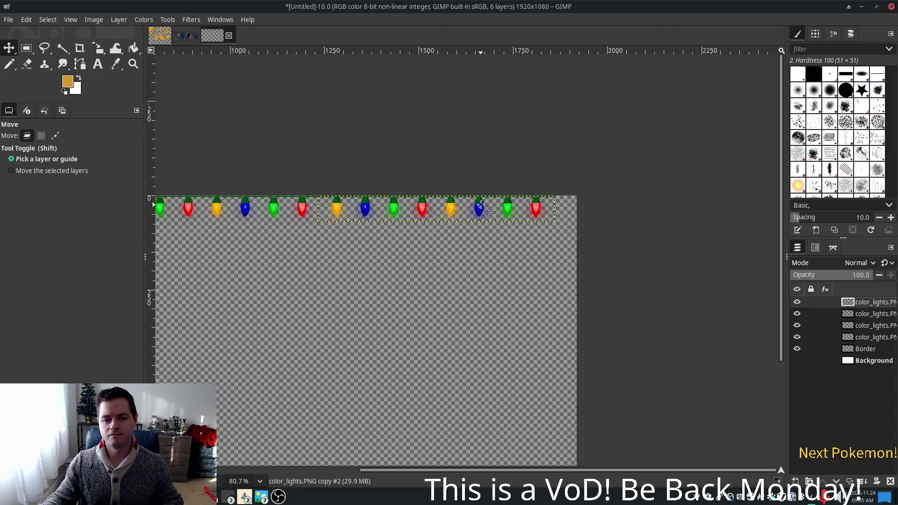
left_click_drag(479, 204, 707, 201)
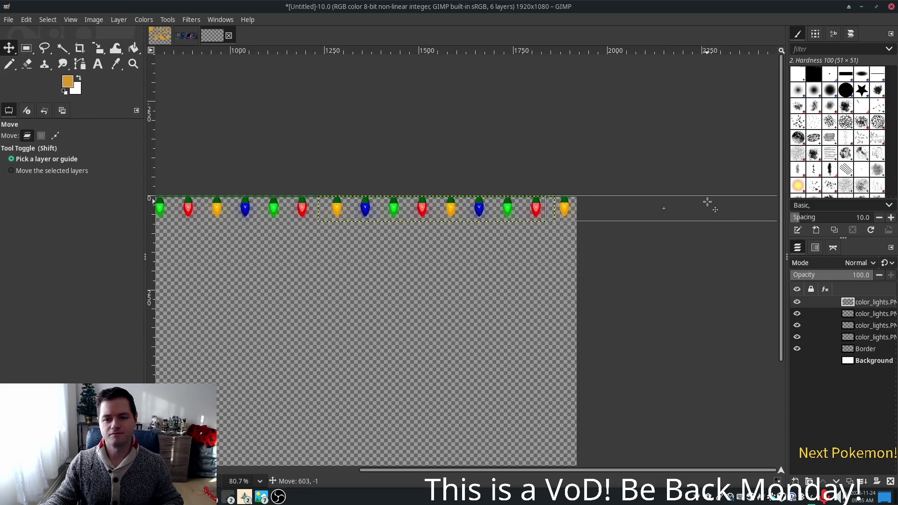
left_click_drag(707, 201, 707, 202)
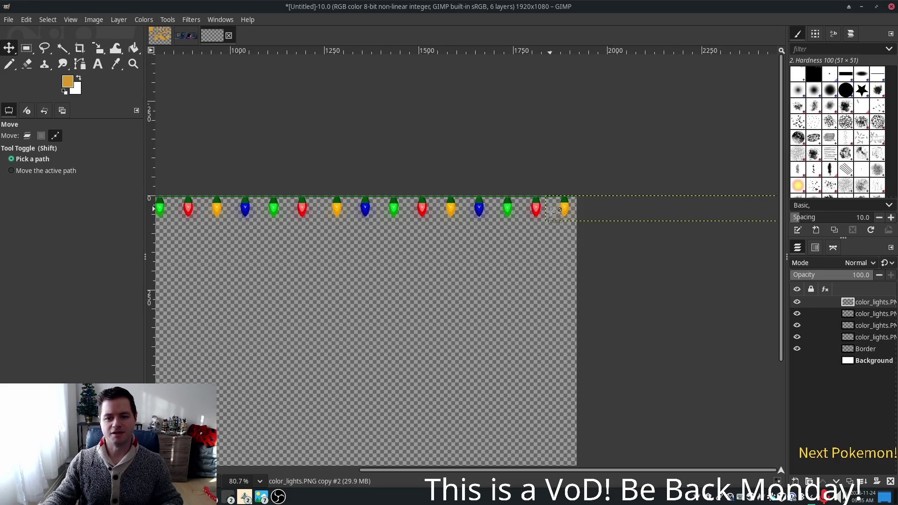
Step: Zoom in and nudge the last strip copy slightly so its yellow bulb lines up with the row
scroll("up", 3)
scroll("up", 3)
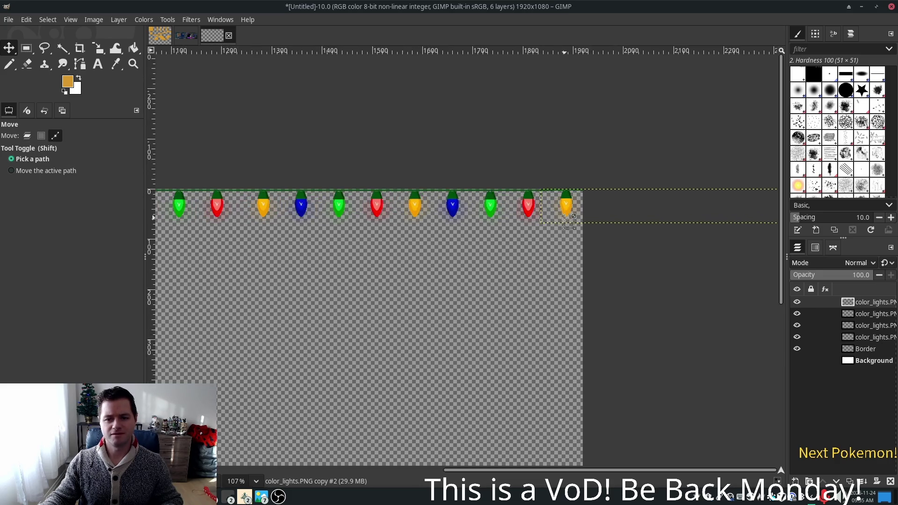
scroll("up", 3)
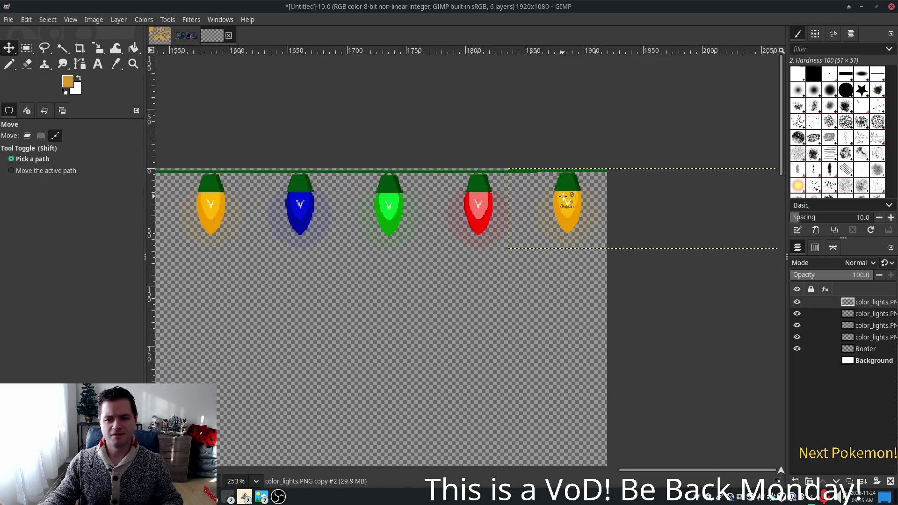
scroll("up", 3)
left_click_drag(570, 177, 570, 182)
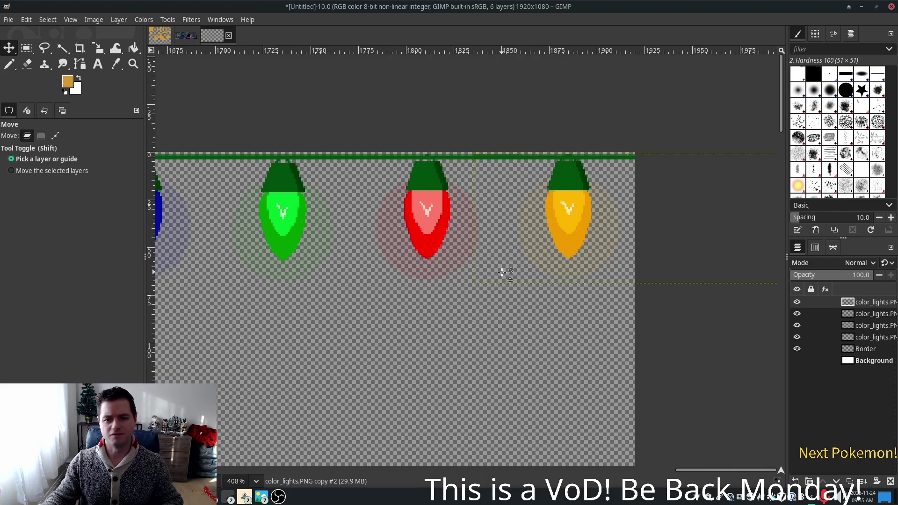
scroll("down", 3)
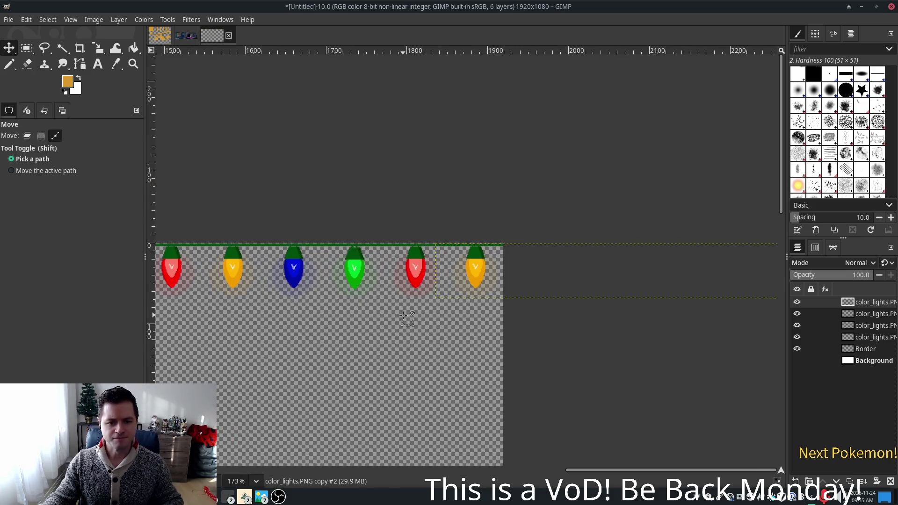
scroll("down", 3)
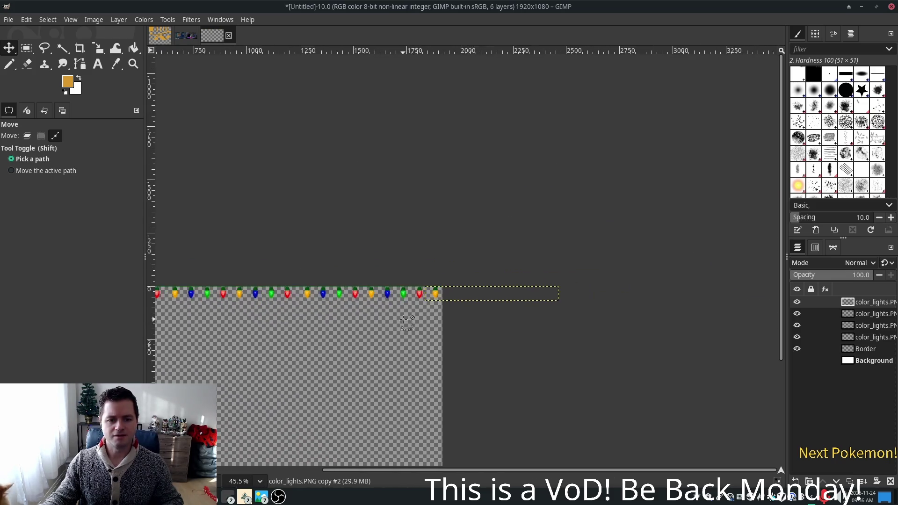
scroll("down", 3)
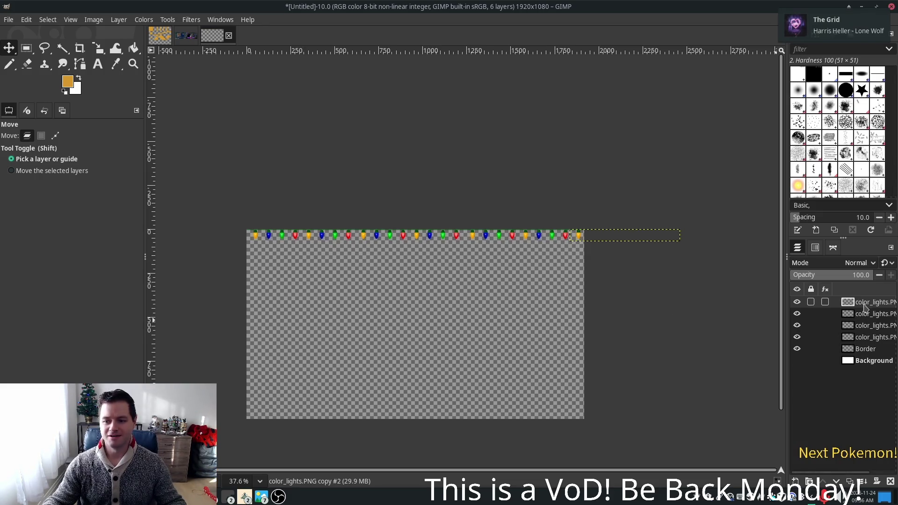
Step: Apply Merge Down four times from the top lights layer, folding every strip copy into Border
right_click(863, 305)
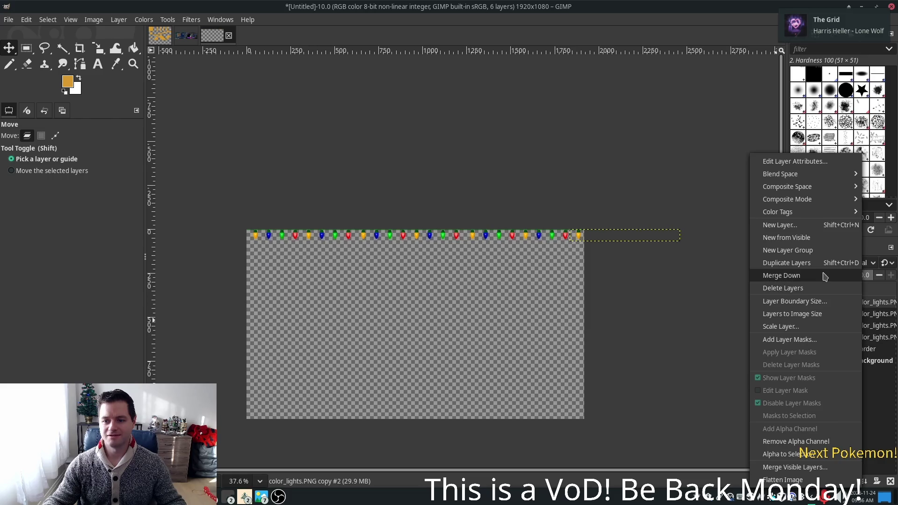
left_click(824, 275)
right_click(863, 304)
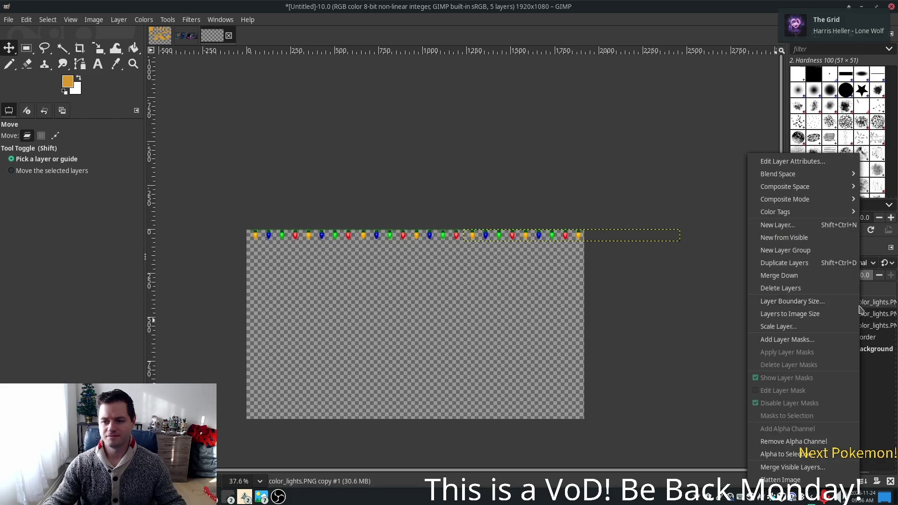
left_click(796, 276)
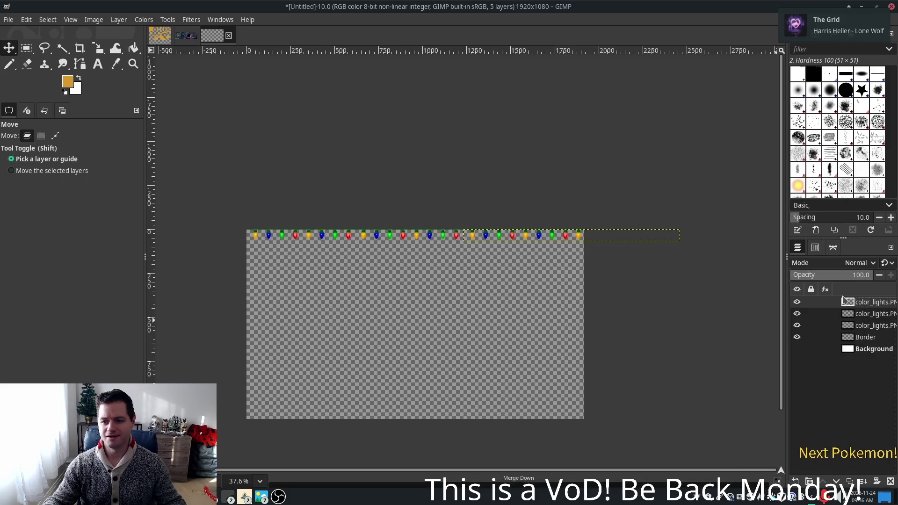
right_click(866, 303)
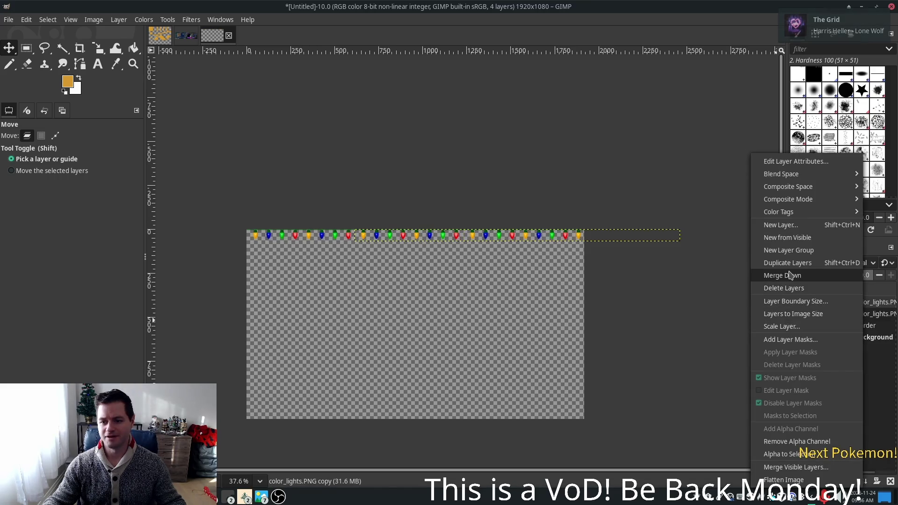
left_click(795, 276)
right_click(866, 306)
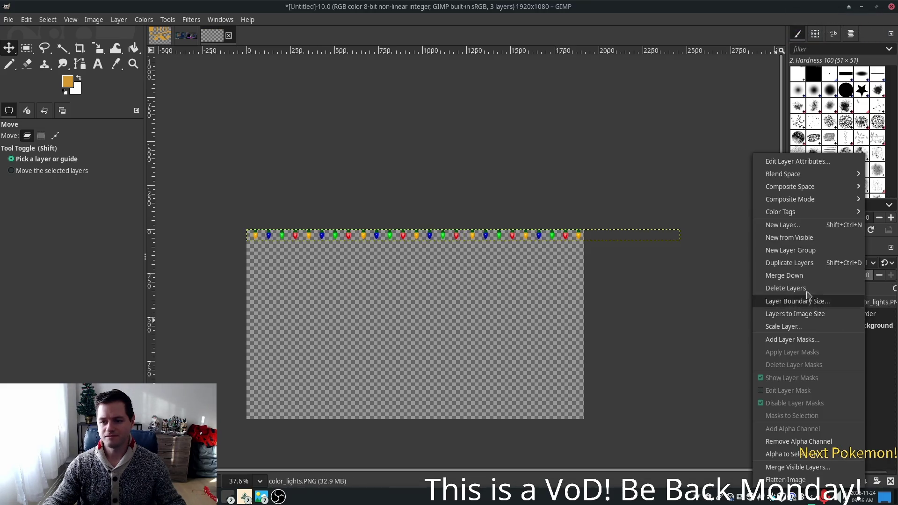
left_click(790, 276)
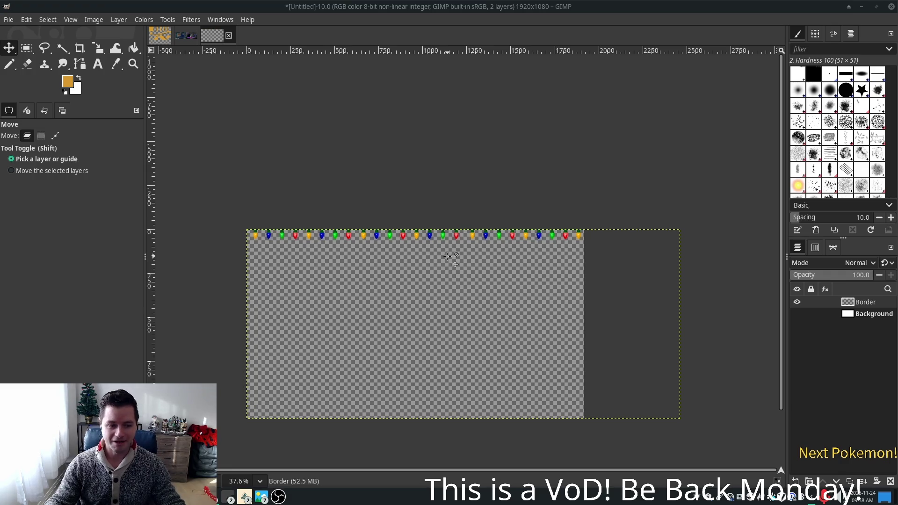
scroll("up", 3)
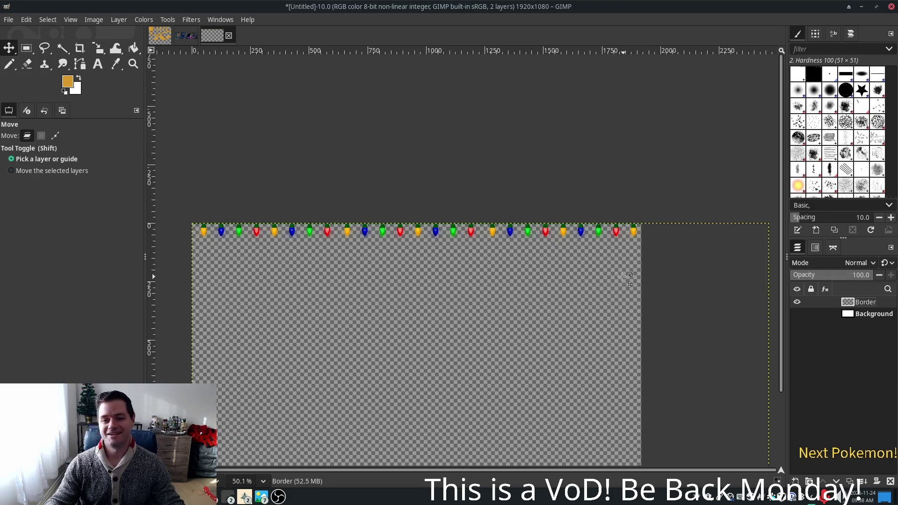
scroll("up", 3)
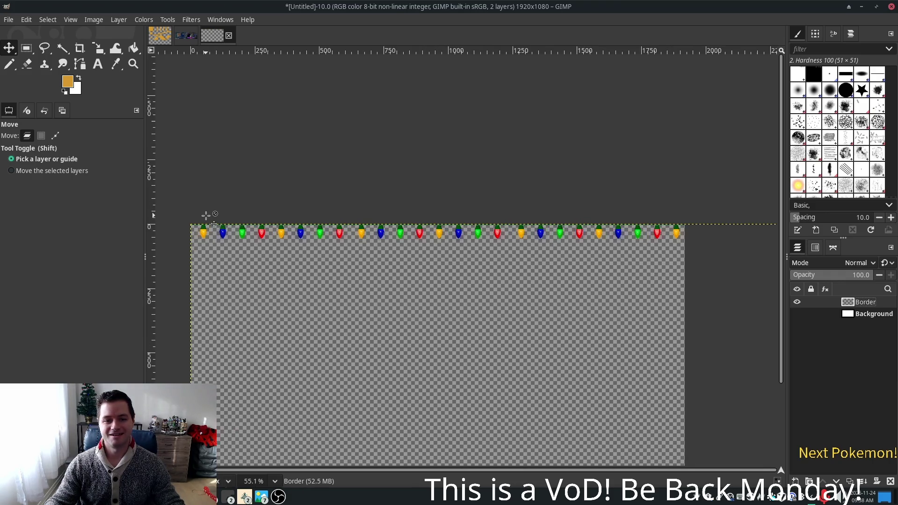
scroll("up", 3)
scroll("up", 3)
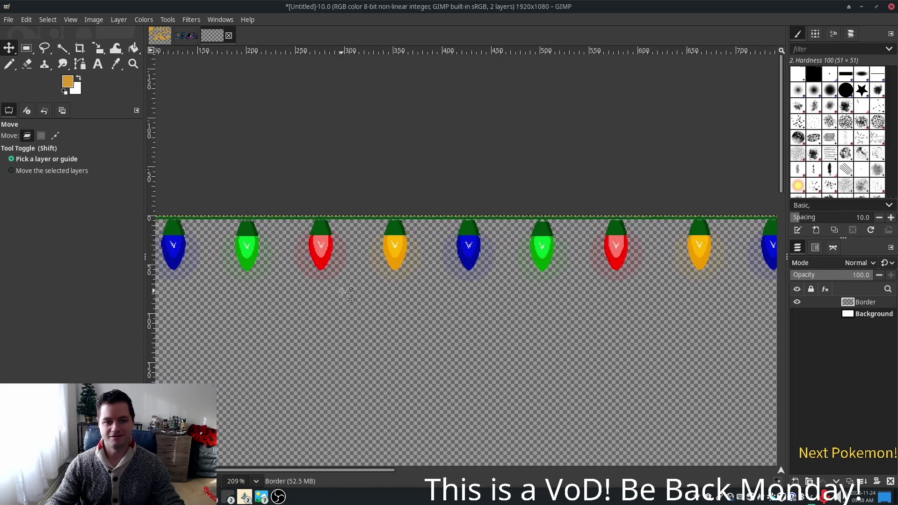
scroll("up", 3)
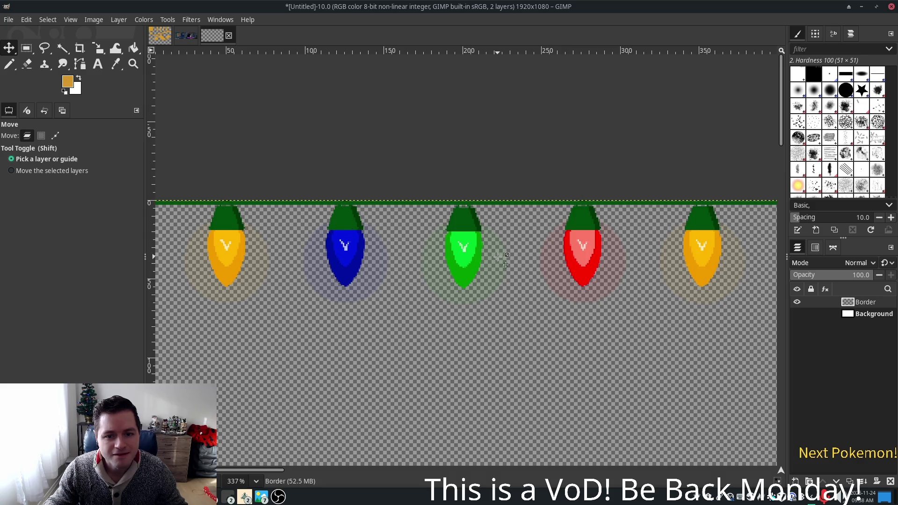
scroll("down", 3)
scroll("up", 3)
scroll("down", 3)
scroll("right", 3)
scroll("down", 3)
scroll("down", 3)
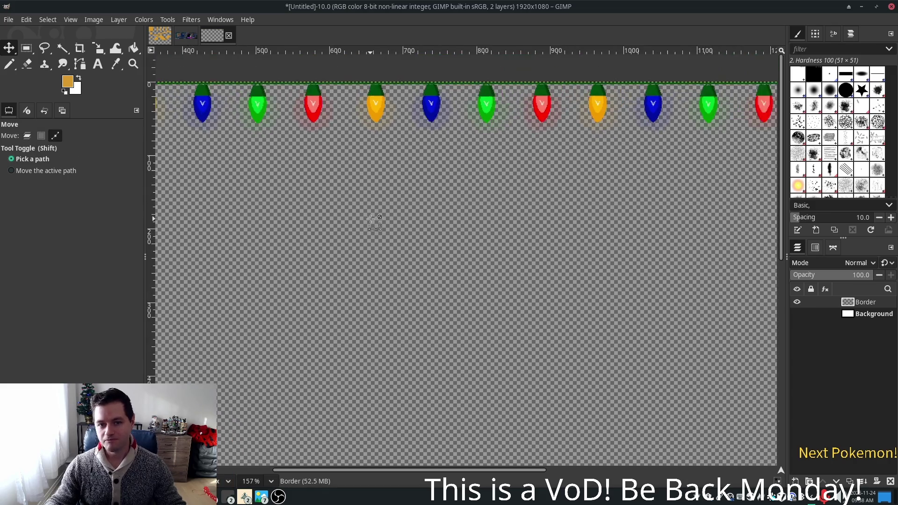
scroll("down", 3)
scroll("down", 3)
scroll("up", 3)
scroll("left", 3)
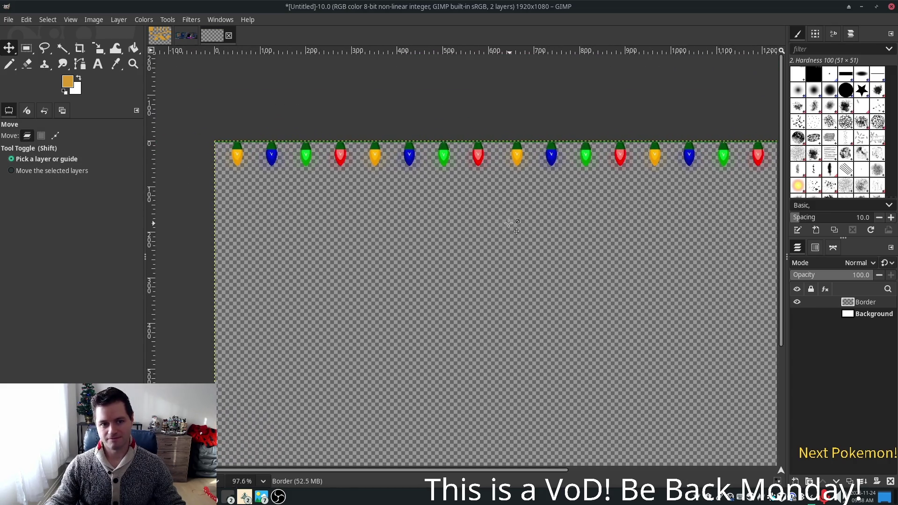
scroll("right", 3)
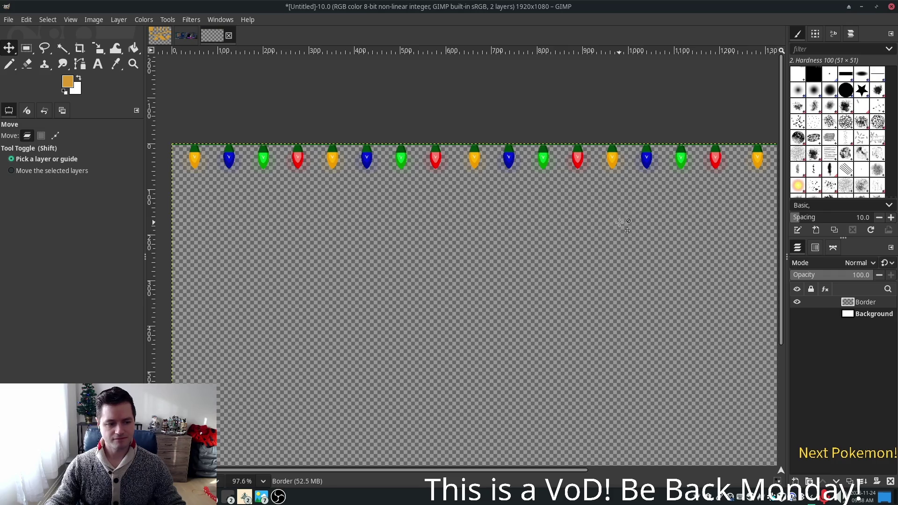